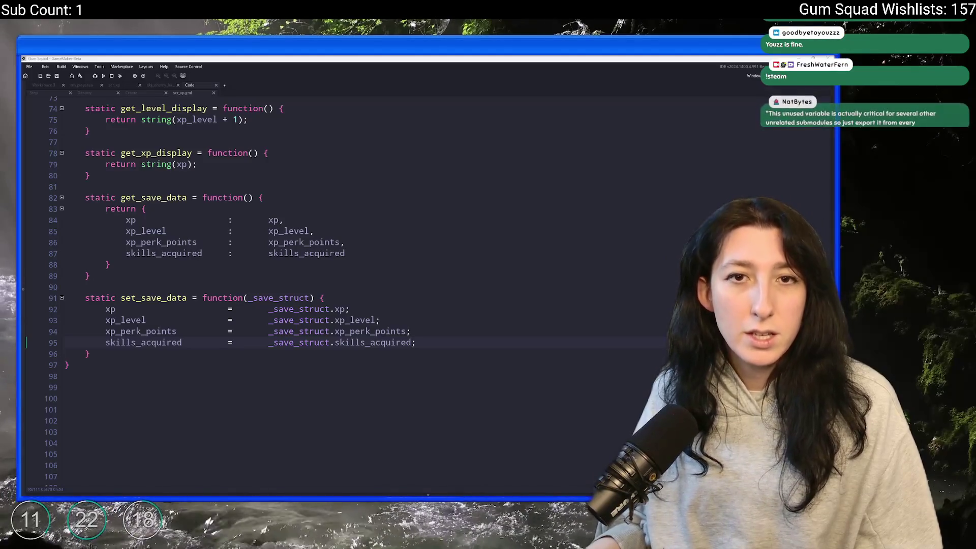
Step: Switch from GameMaker to the browser showing the developer's Steam search results
{"action": "key", "text": "alt+Tab"}
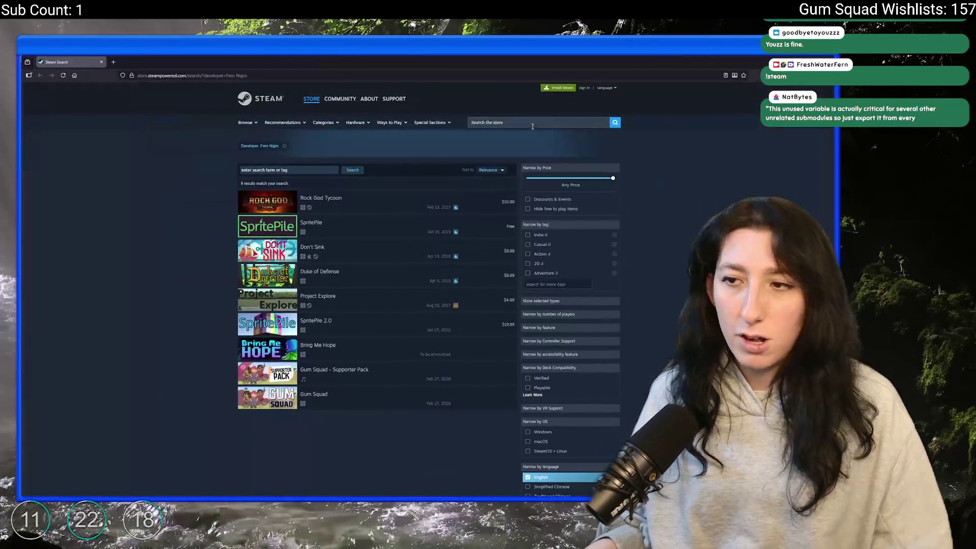
{"action": "left_click", "coordinate": [388, 255]}
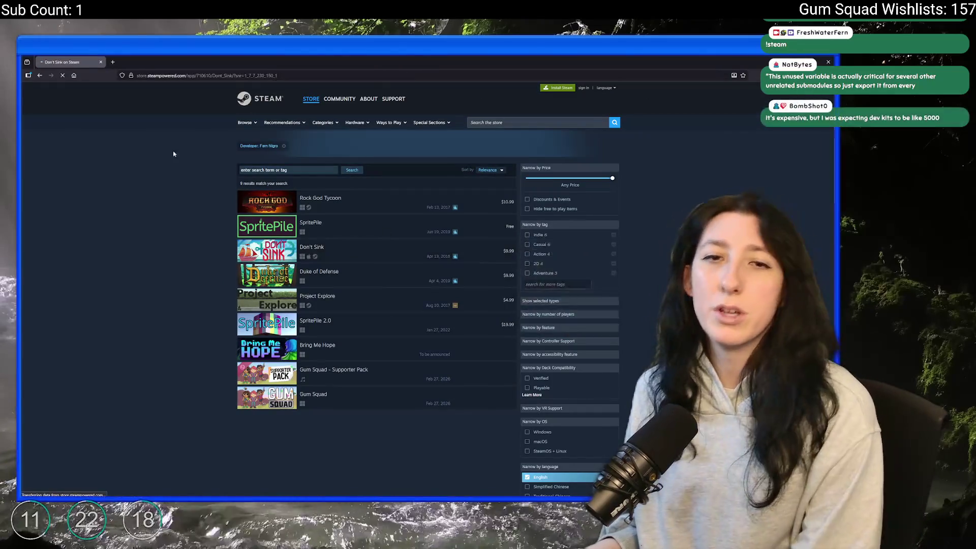
{"action": "left_click", "coordinate": [343, 247]}
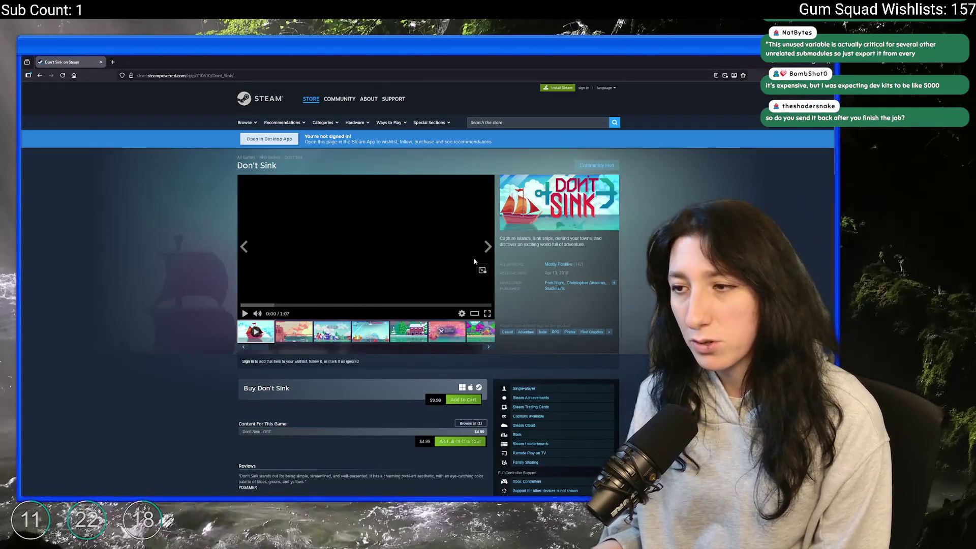
{"action": "left_click", "coordinate": [342, 331]}
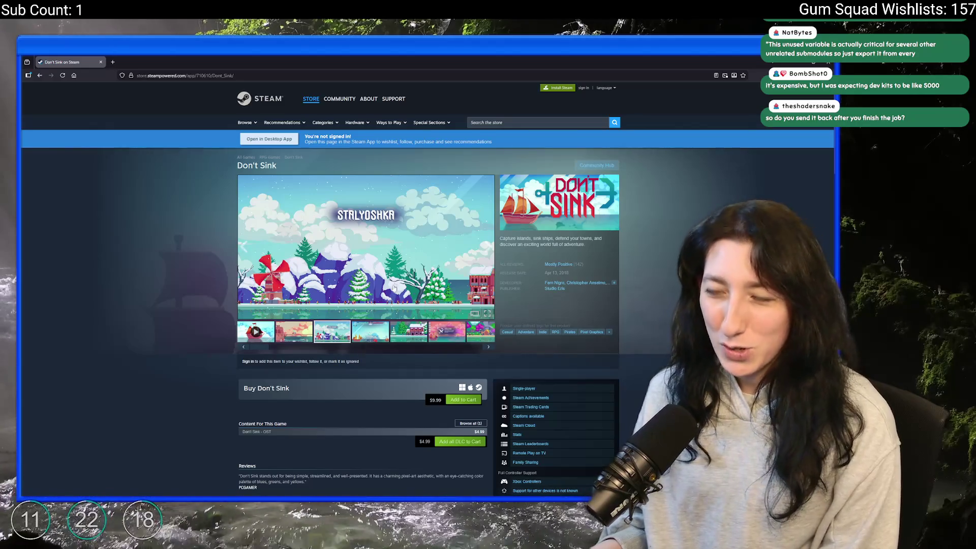
{"action": "left_click", "coordinate": [372, 329]}
{"action": "left_click", "coordinate": [408, 331]}
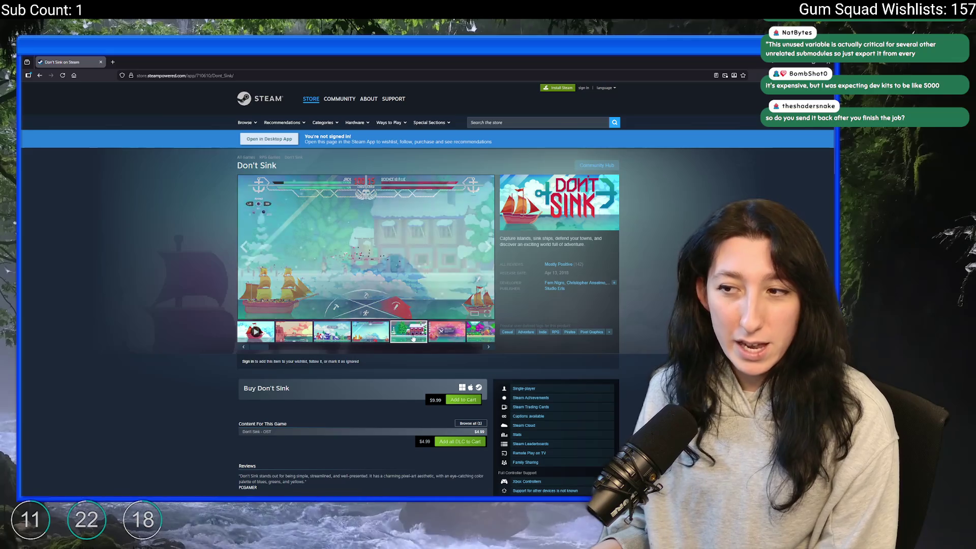
{"action": "left_click", "coordinate": [479, 333]}
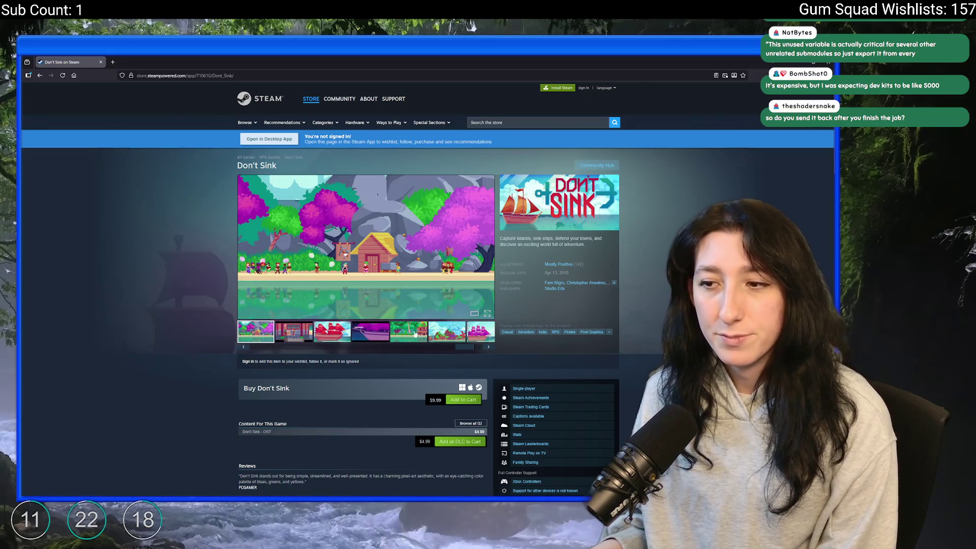
{"action": "left_click", "coordinate": [412, 334]}
{"action": "left_click", "coordinate": [336, 329]}
{"action": "left_click", "coordinate": [379, 340]}
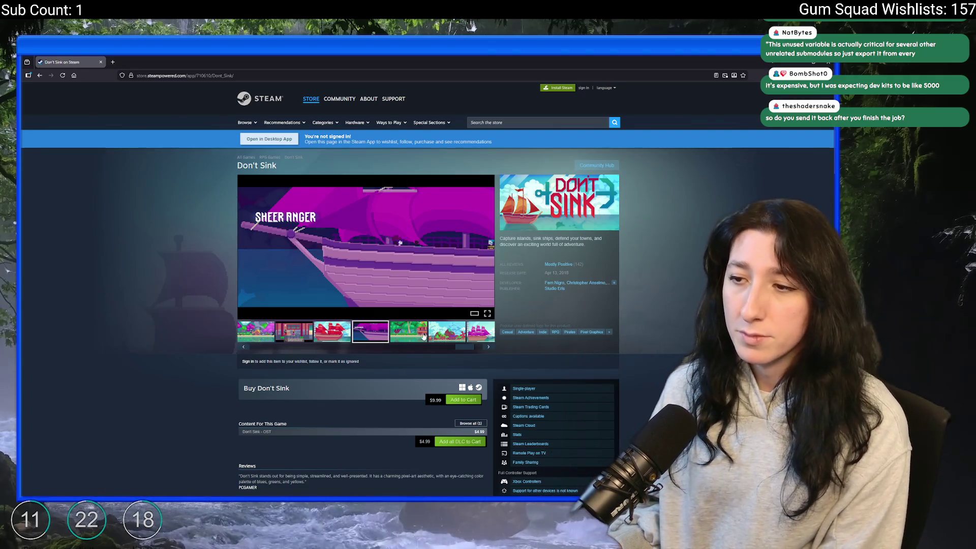
{"action": "left_click", "coordinate": [484, 336]}
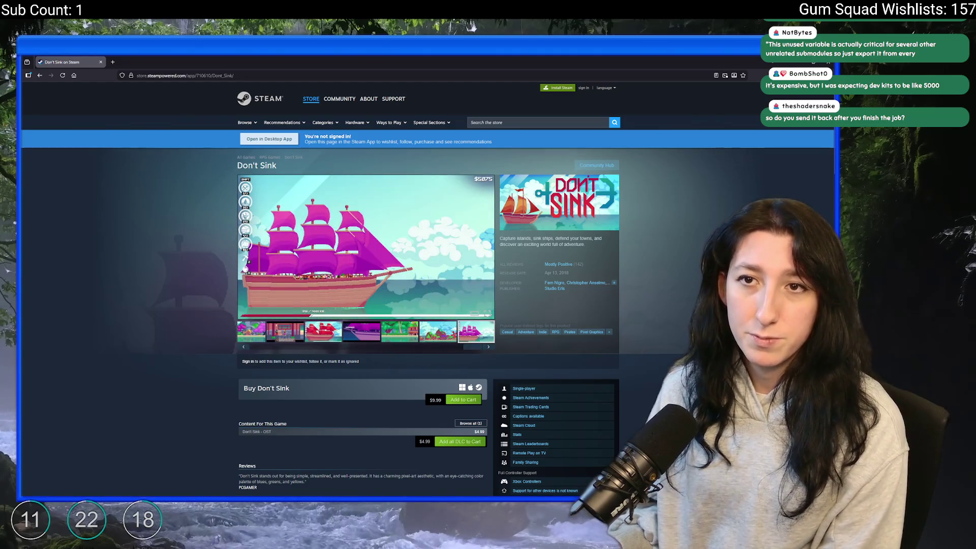
{"action": "left_click", "coordinate": [43, 79]}
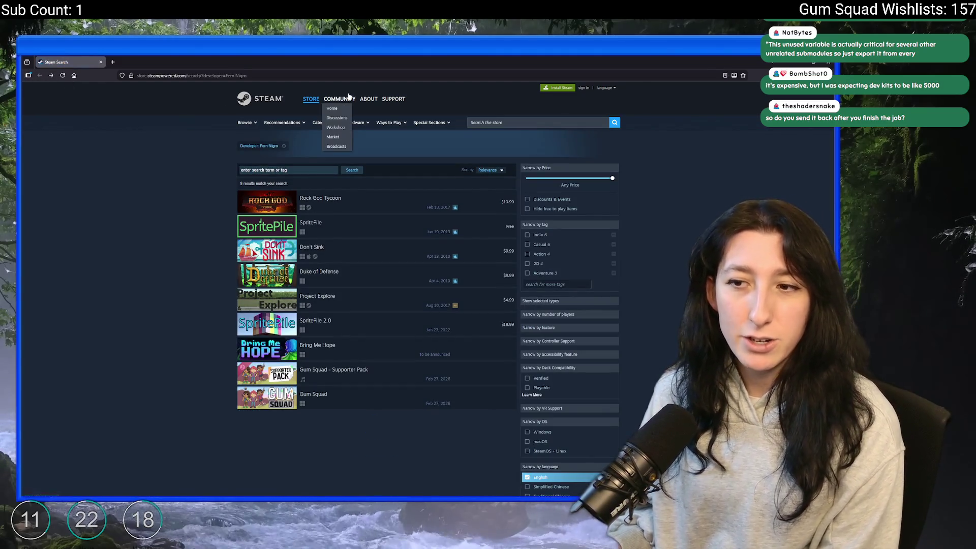
Step: Search the Steam store for 'disjun' and open the Disjunction store page
{"action": "left_click", "coordinate": [526, 122]}
{"action": "type", "text": "disjun"}
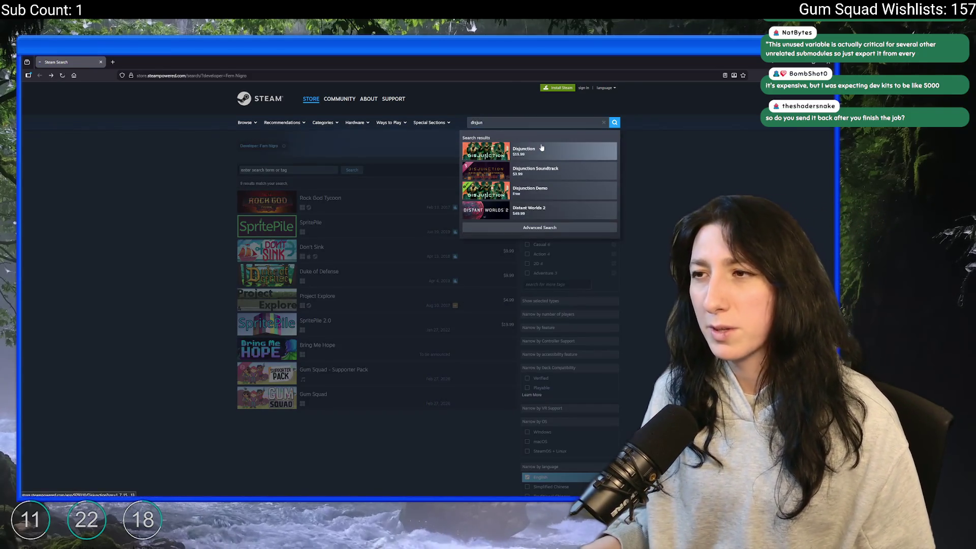
{"action": "left_click", "coordinate": [529, 151]}
Step: Browse the Disjunction screenshots in the full gallery up to 8 of 11, then close it
{"action": "left_click", "coordinate": [315, 340]}
{"action": "left_click", "coordinate": [354, 256]}
{"action": "left_click", "coordinate": [494, 245]}
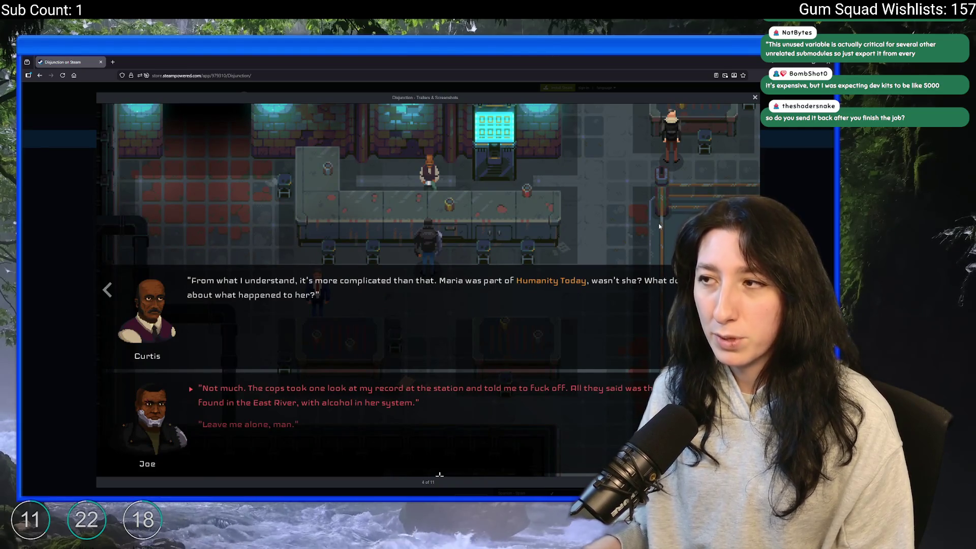
{"action": "key", "text": "Right"}
{"action": "key", "text": "Right"}
{"action": "key", "text": "Left"}
{"action": "key", "text": "Right"}
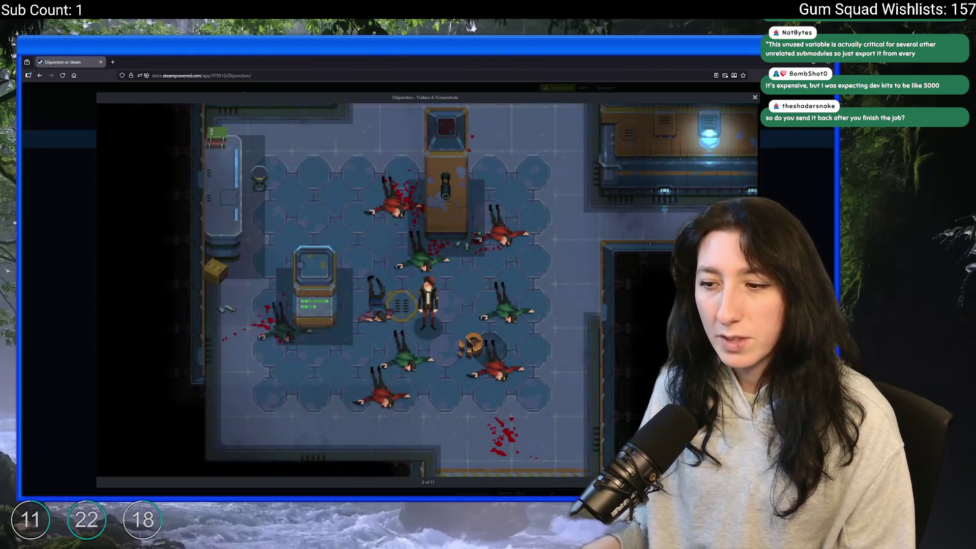
{"action": "key", "text": "Right"}
{"action": "key", "text": "Right"}
{"action": "key", "text": "Right"}
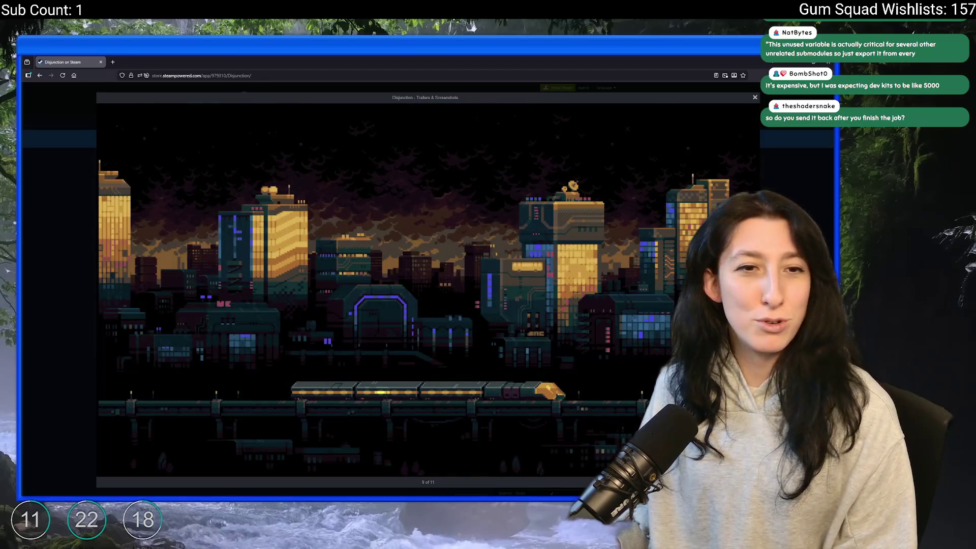
{"action": "key", "text": "Left"}
{"action": "key", "text": "Left"}
{"action": "key", "text": "Left"}
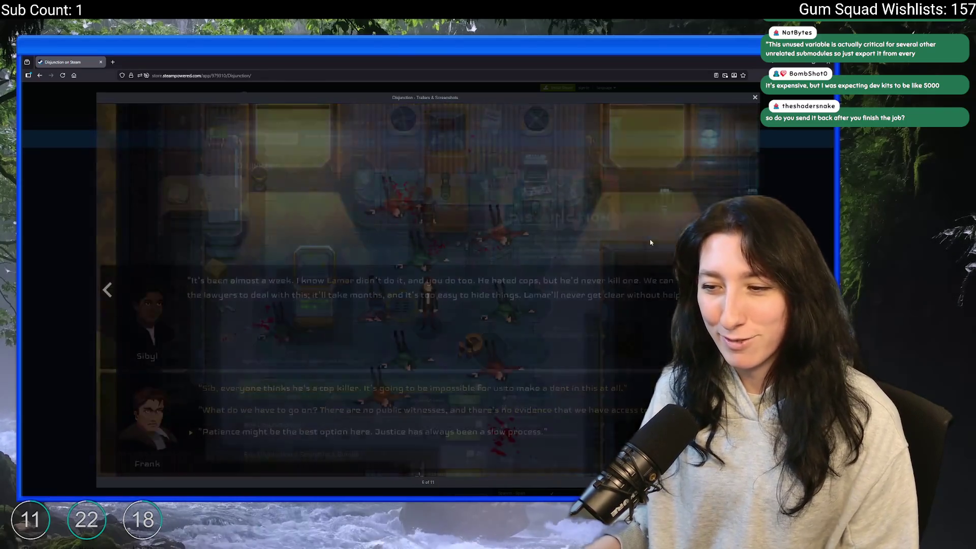
{"action": "key", "text": "Left"}
{"action": "key", "text": "Right"}
{"action": "key", "text": "Right"}
{"action": "key", "text": "Left"}
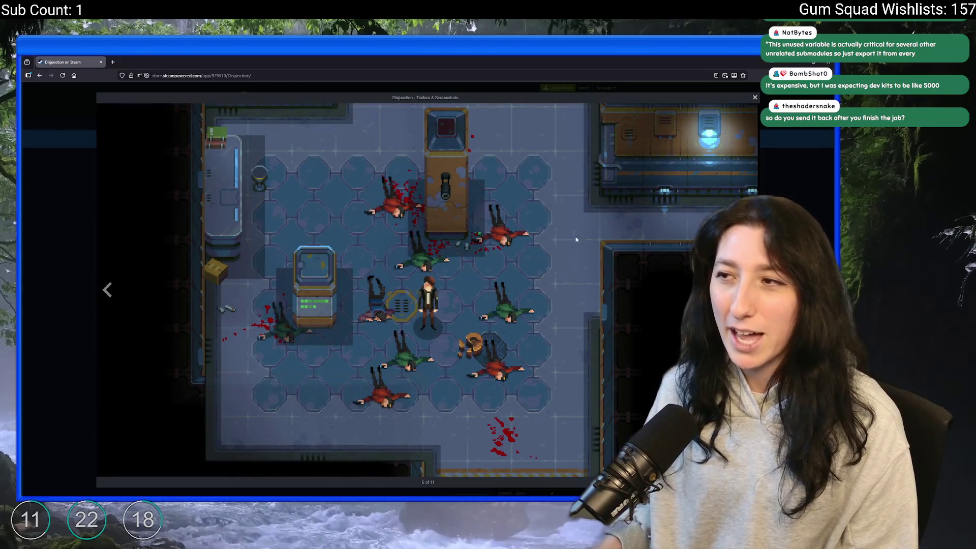
{"action": "key", "text": "Right"}
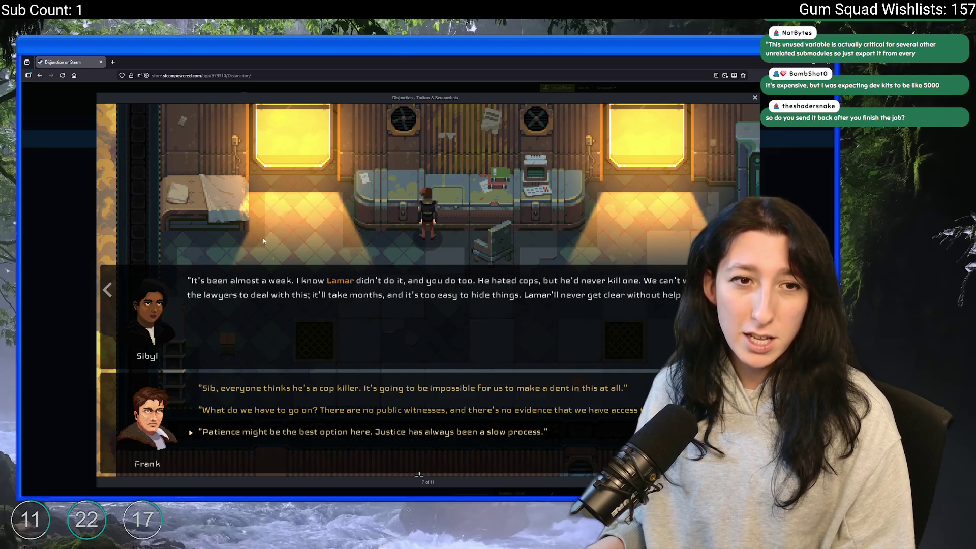
{"action": "key", "text": "Right"}
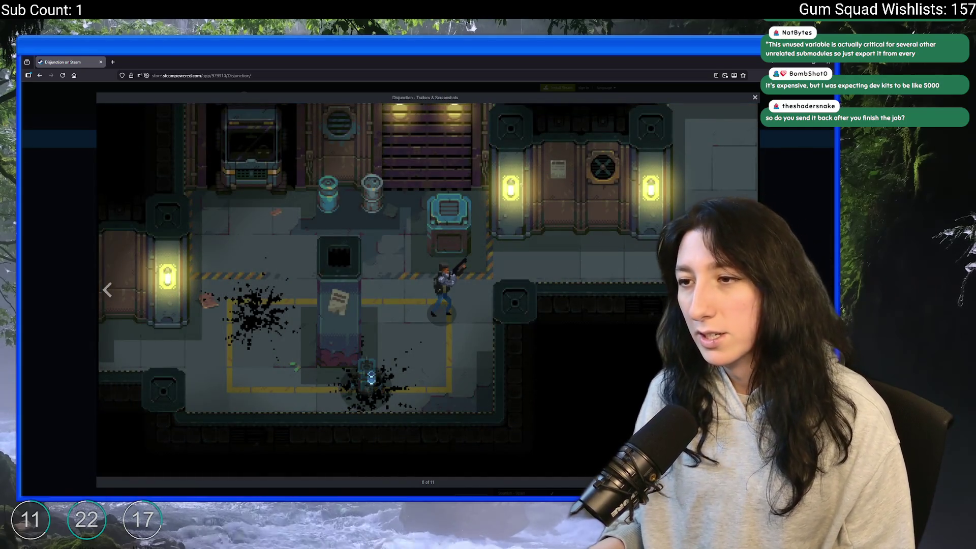
{"action": "key", "text": "Escape"}
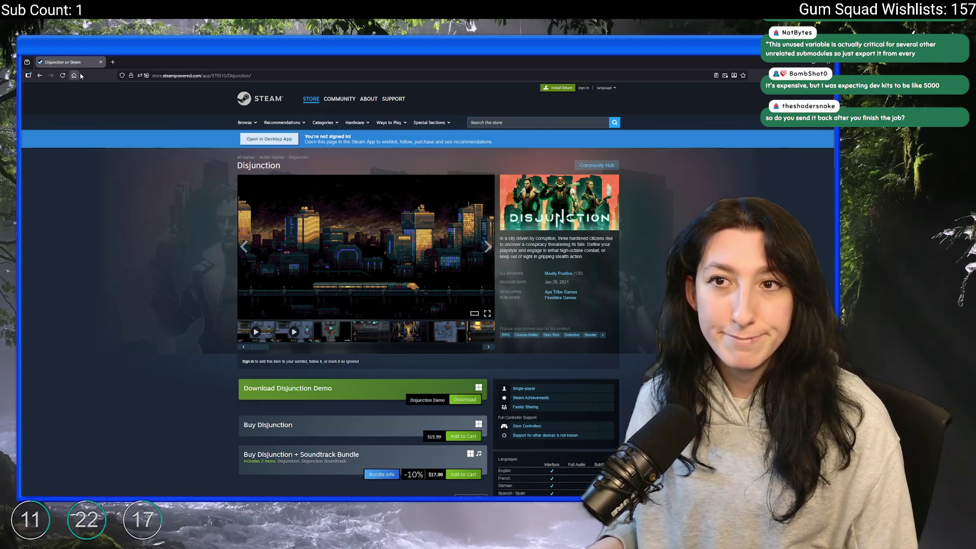
Step: Go back to the developer's search results and reopen the Disjunction store page
{"action": "left_click", "coordinate": [40, 75]}
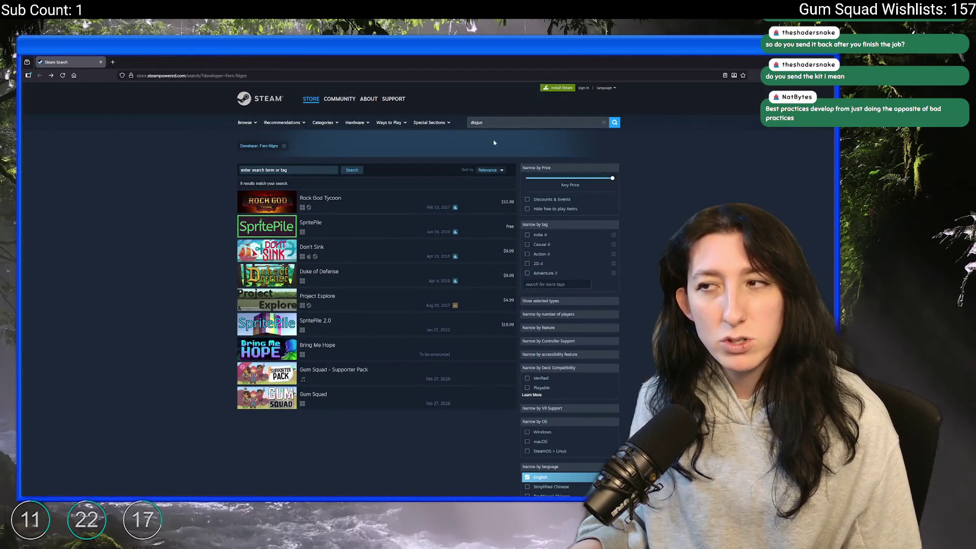
{"action": "left_click", "coordinate": [496, 156]}
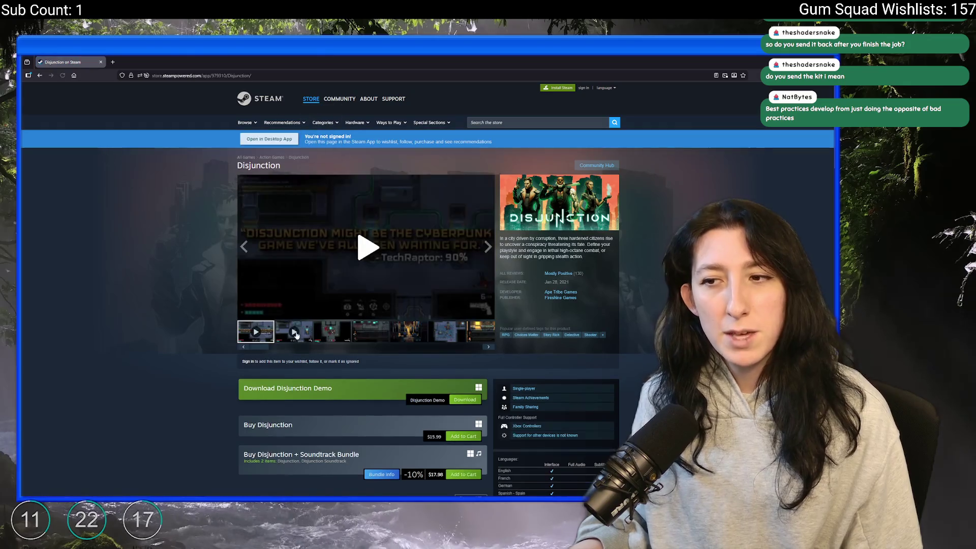
Step: Click through the Disjunction screenshot thumbnails, ending back on the orange trailer video
{"action": "left_click", "coordinate": [336, 335]}
{"action": "left_click", "coordinate": [377, 330]}
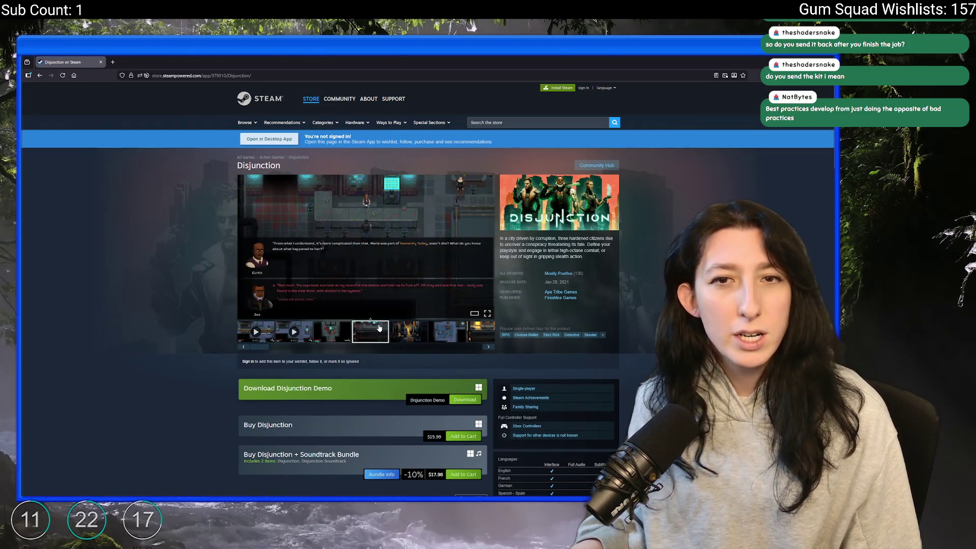
{"action": "left_click", "coordinate": [406, 332]}
{"action": "left_click", "coordinate": [445, 333]}
{"action": "left_click", "coordinate": [483, 340]}
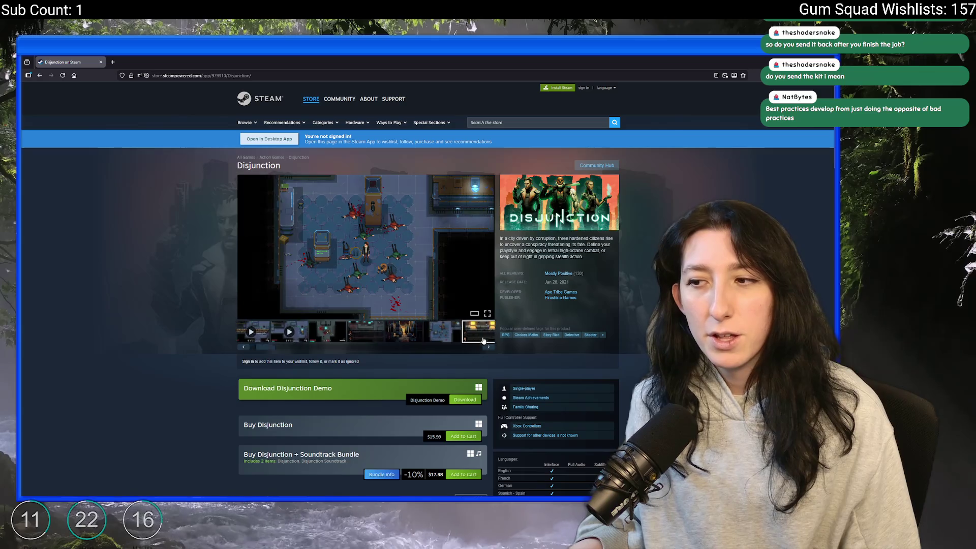
{"action": "left_click", "coordinate": [488, 346]}
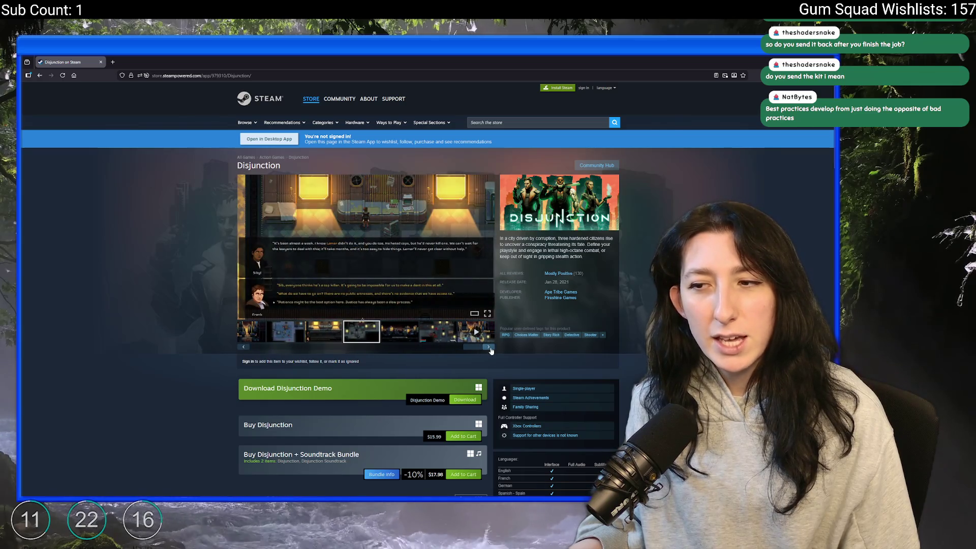
{"action": "left_click", "coordinate": [398, 337]}
{"action": "left_click", "coordinate": [324, 336]}
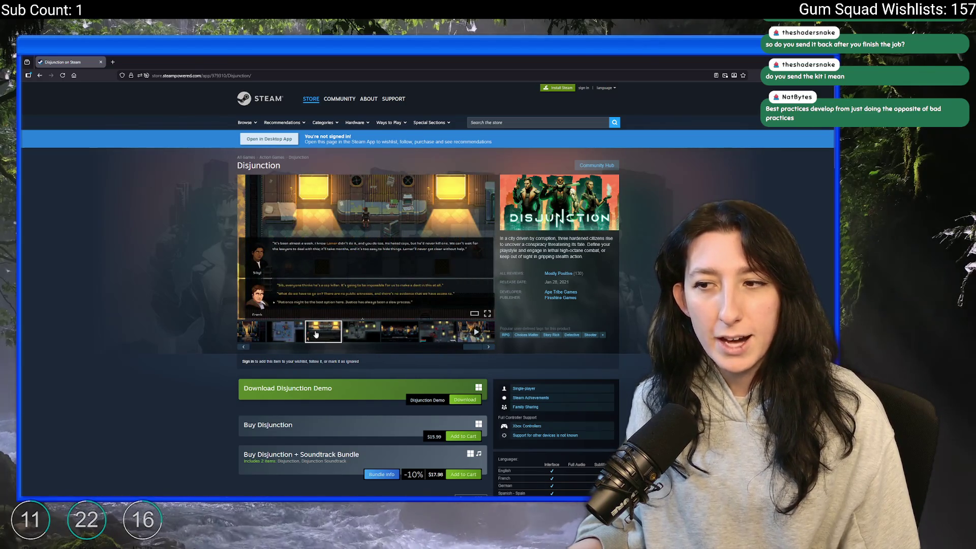
{"action": "left_click", "coordinate": [291, 334]}
{"action": "left_click", "coordinate": [243, 346]}
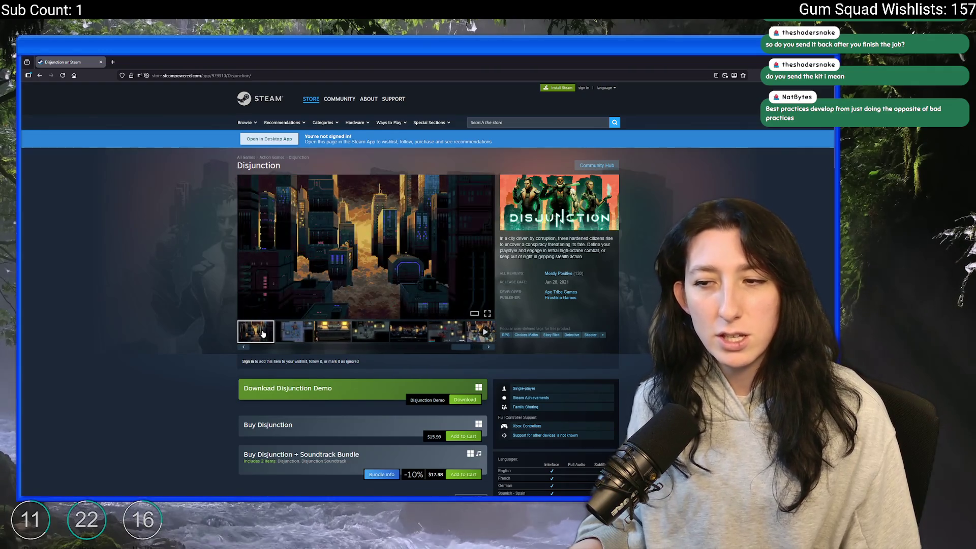
{"action": "left_click", "coordinate": [243, 347]}
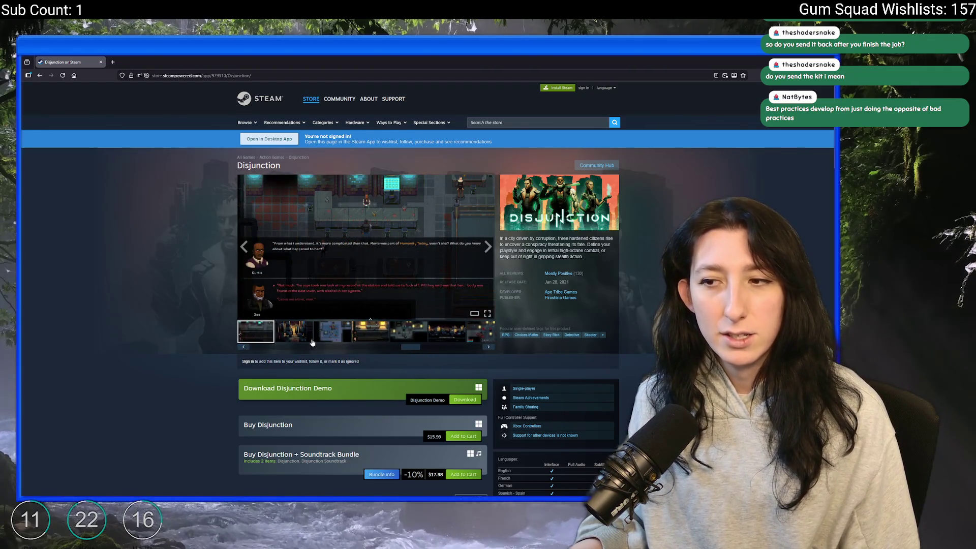
{"action": "left_click", "coordinate": [243, 348]}
{"action": "left_click", "coordinate": [243, 348]}
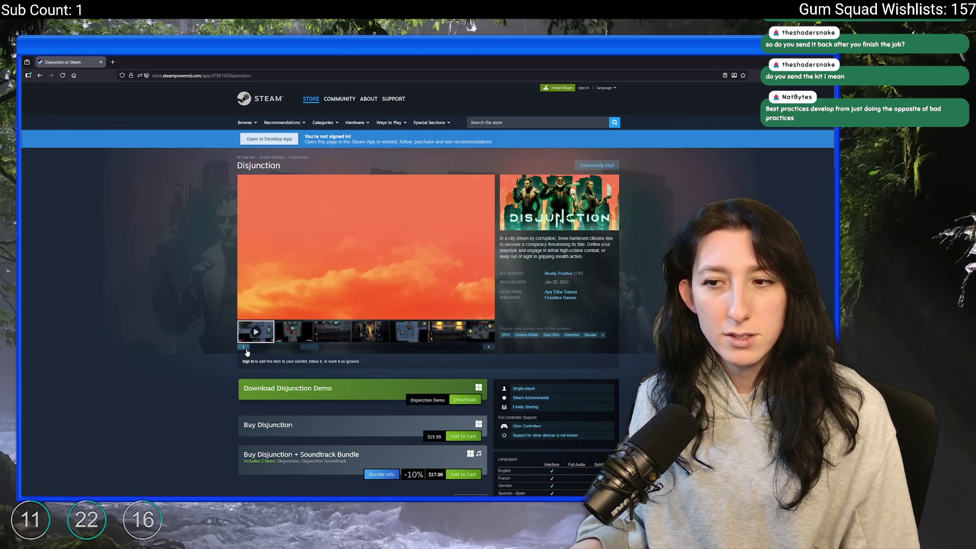
Step: Step through a few more screenshots, then close the Disjunction store page
{"action": "left_click", "coordinate": [380, 340]}
{"action": "left_click", "coordinate": [488, 347]}
{"action": "left_click", "coordinate": [488, 347]}
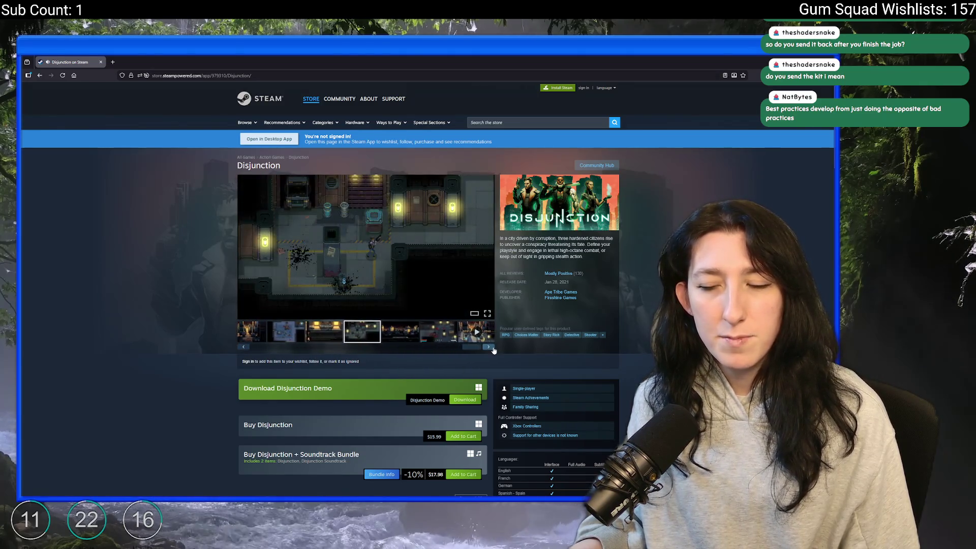
{"action": "left_click", "coordinate": [398, 338]}
{"action": "left_click", "coordinate": [437, 333]}
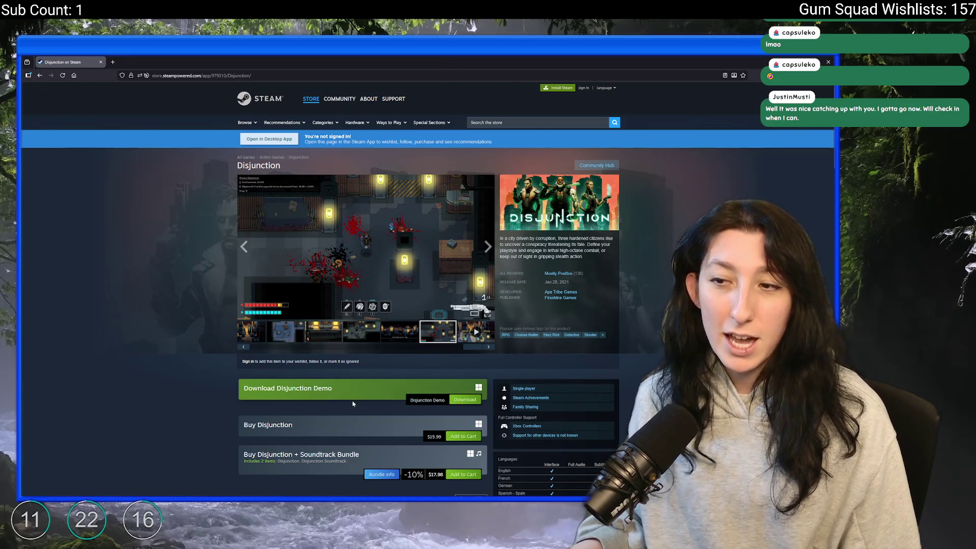
{"action": "left_click", "coordinate": [101, 62]}
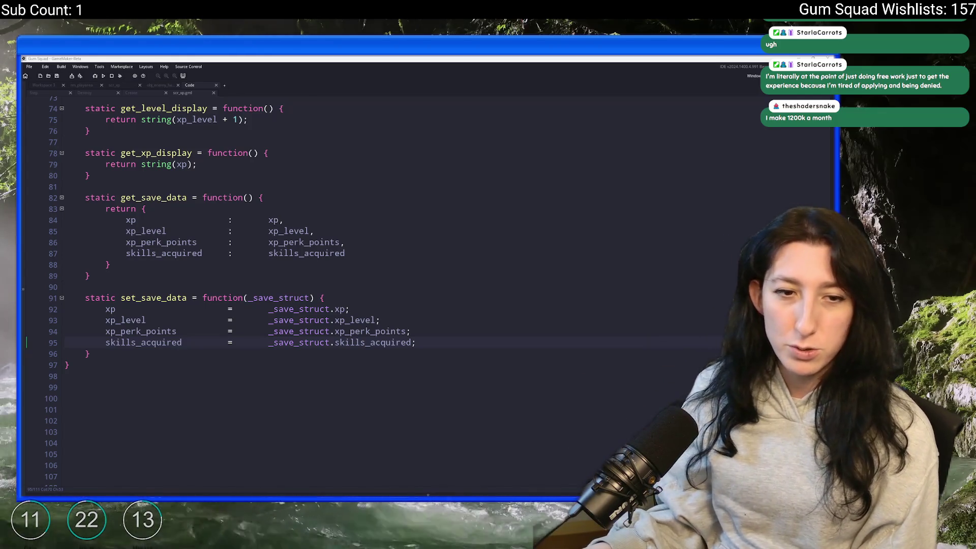
{"action": "left_click", "coordinate": [243, 184]}
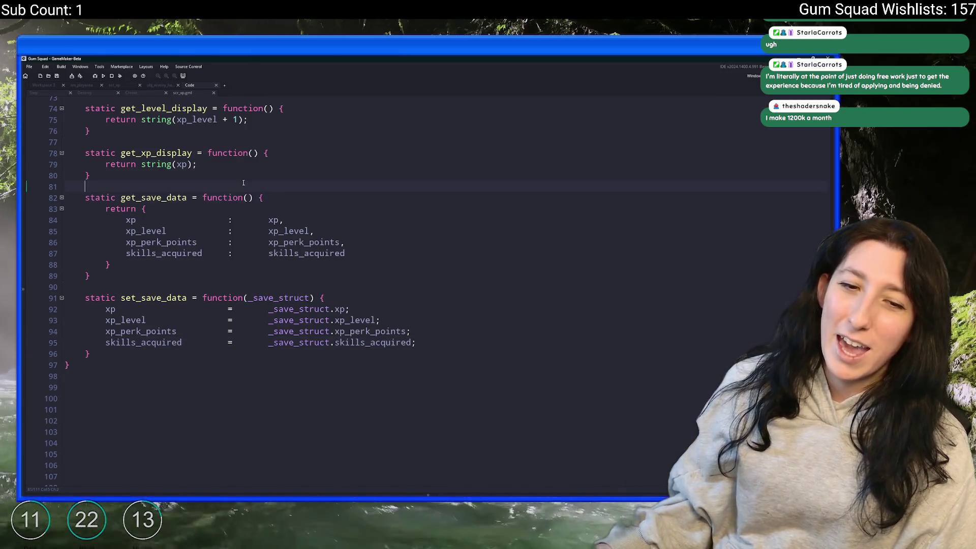
{"action": "type", "text": "1200"}
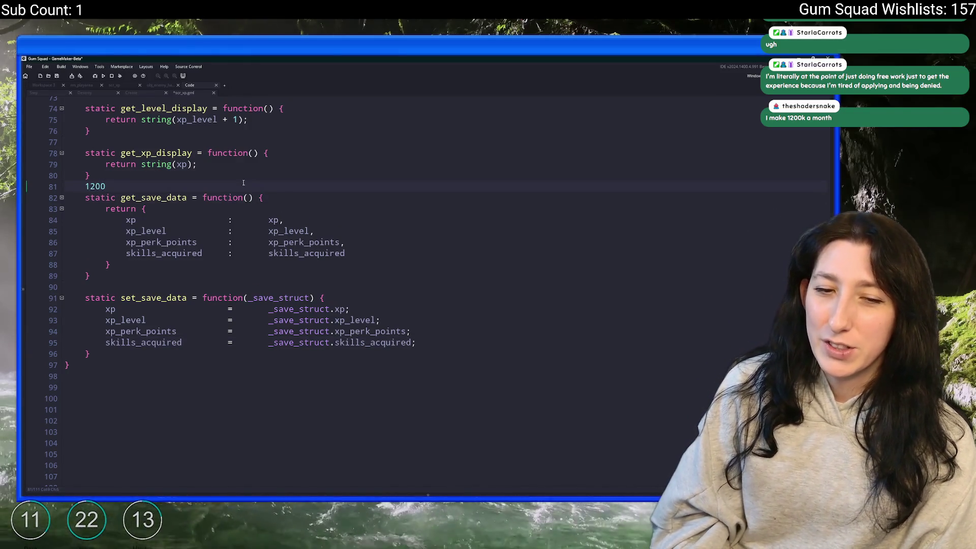
{"action": "type", "text": " month"}
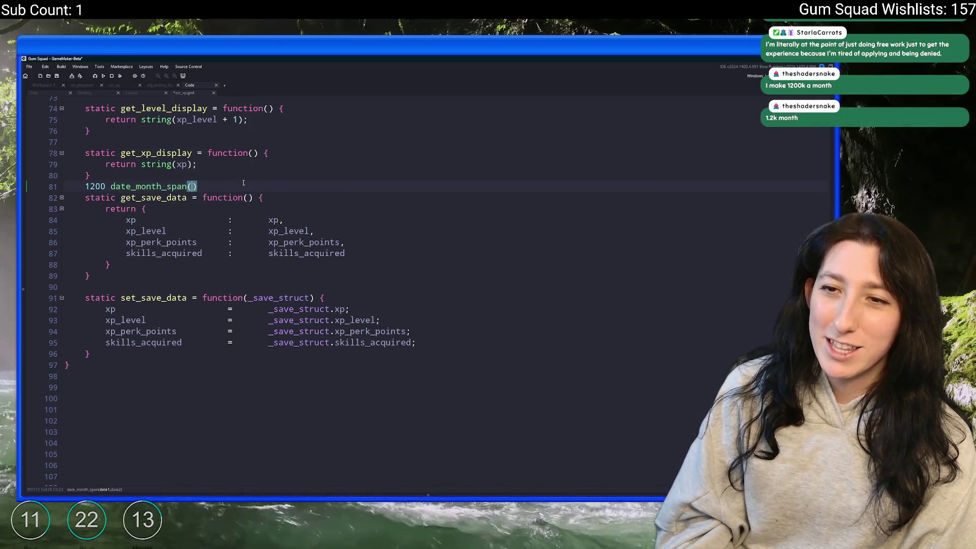
{"action": "key", "text": "Return"}
{"action": "type", "text": "1,200"}
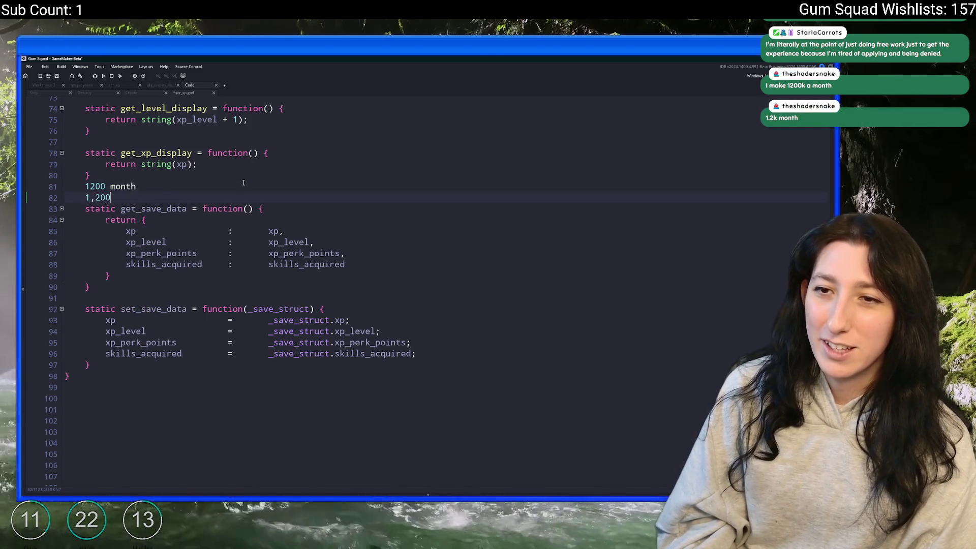
{"action": "type", "text": ",000"}
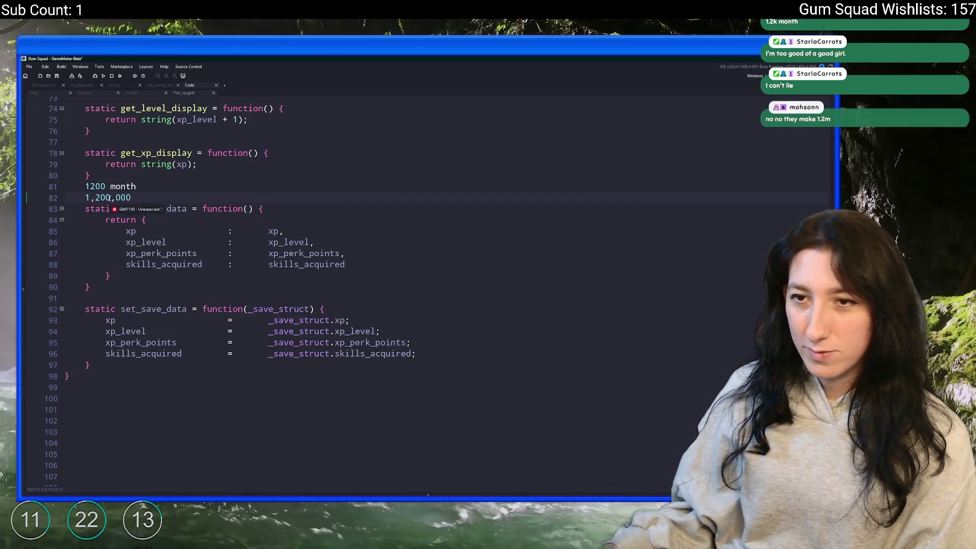
{"action": "key", "text": "Left"}
{"action": "key", "text": "Left"}
{"action": "key", "text": "Left"}
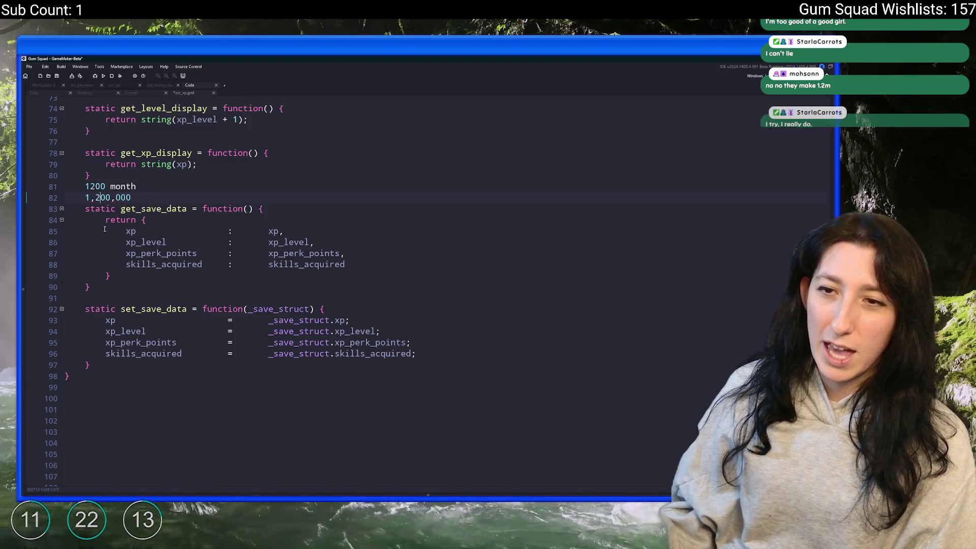
{"action": "scroll", "coordinate": [216, 148], "scroll_direction": "down", "scroll_amount": 1}
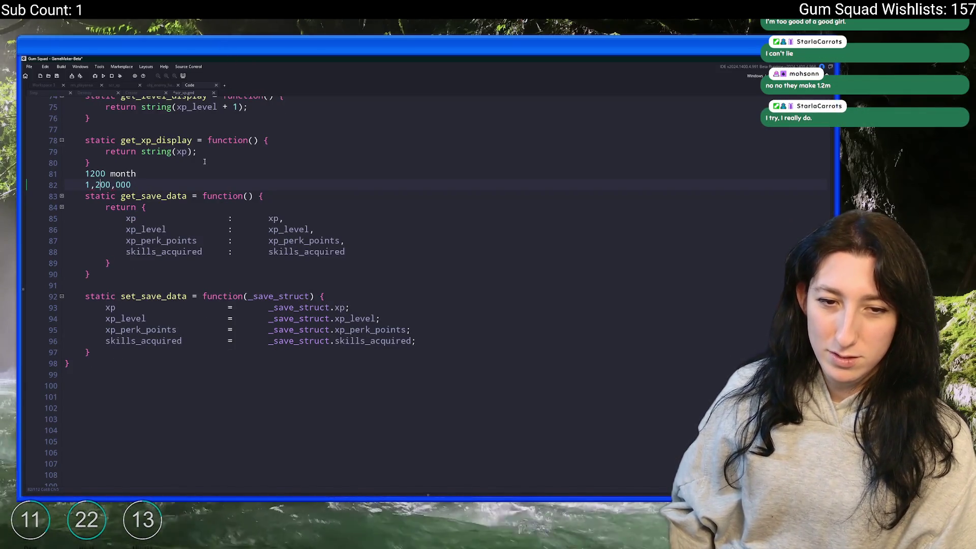
{"action": "left_click_drag", "start_coordinate": [133, 184], "coordinate": [84, 184]}
{"action": "left_click", "coordinate": [137, 183]}
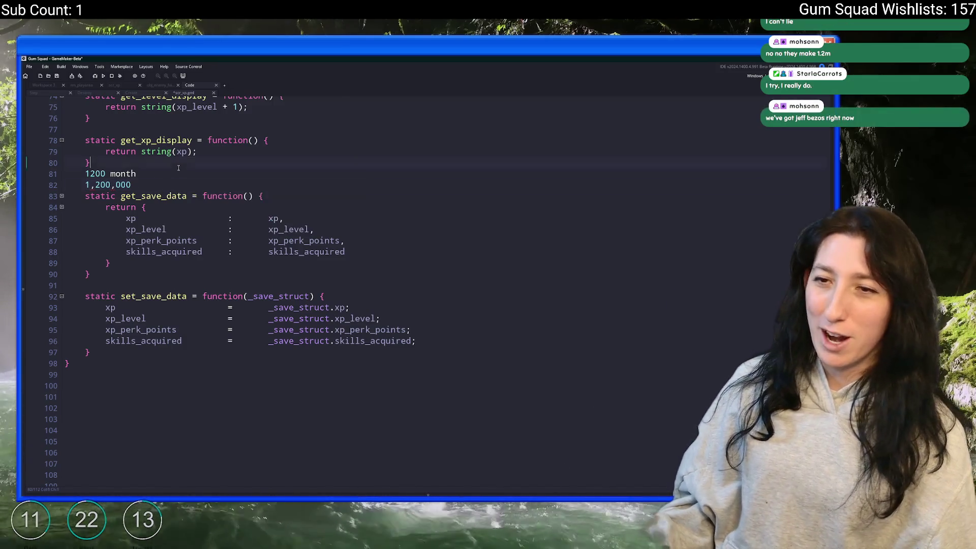
{"action": "left_click", "coordinate": [168, 172]}
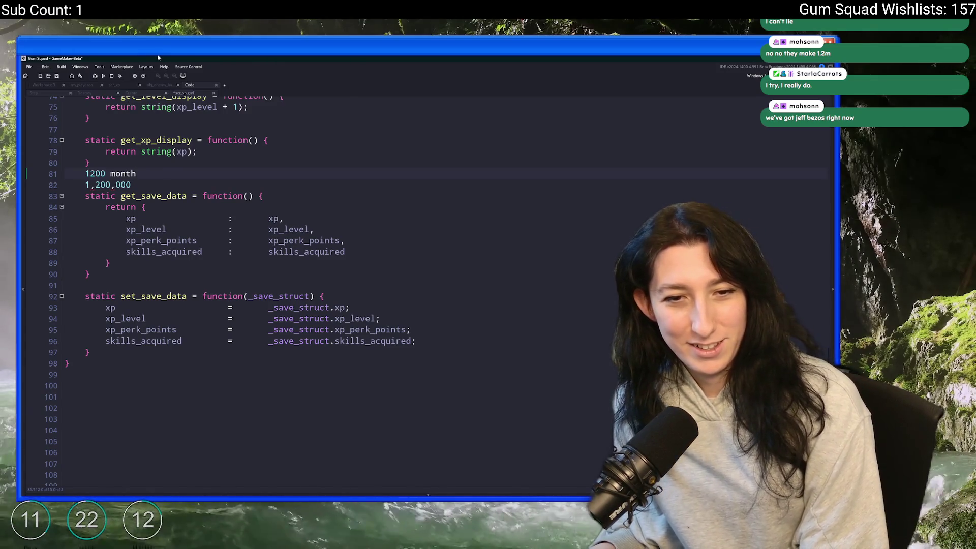
{"action": "left_click_drag", "start_coordinate": [132, 185], "coordinate": [83, 174]}
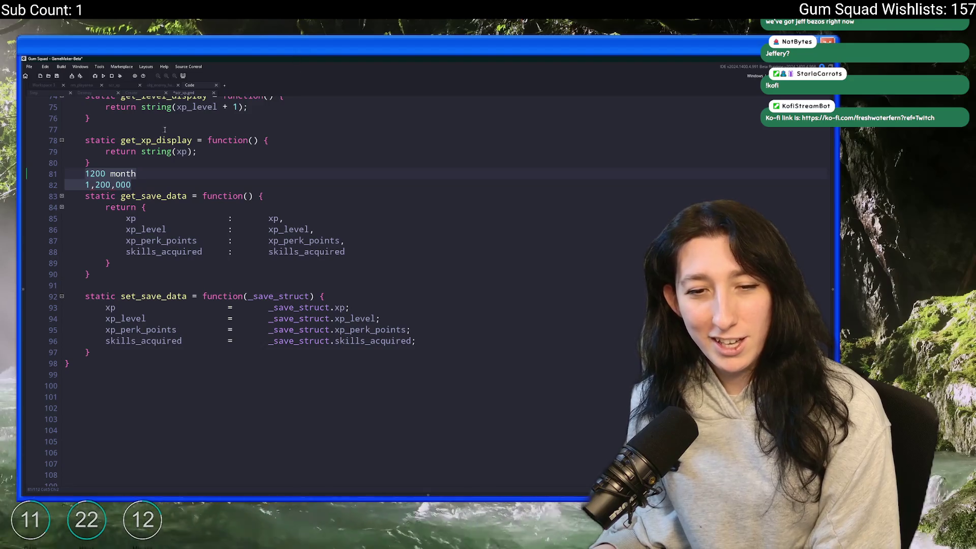
{"action": "left_click", "coordinate": [160, 187]}
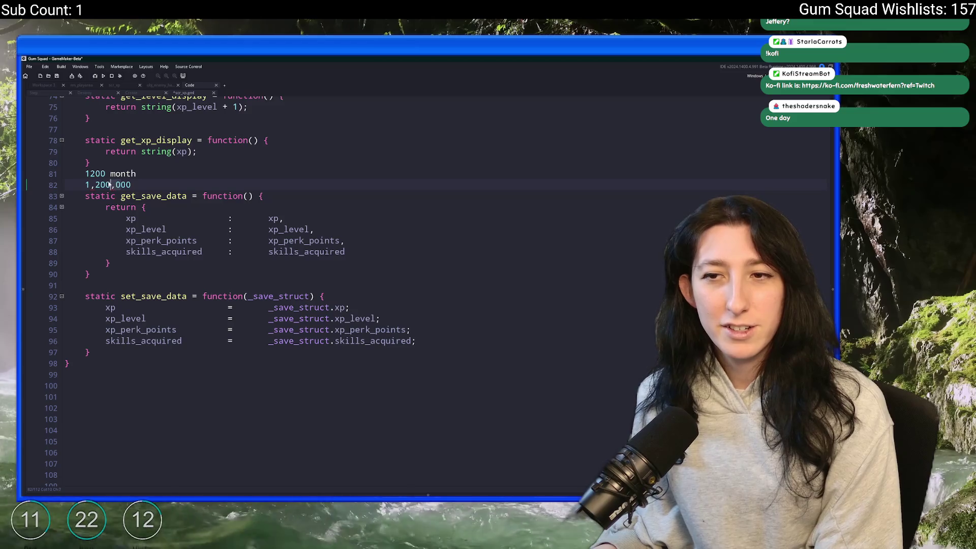
{"action": "left_click_drag", "start_coordinate": [84, 184], "coordinate": [152, 184]}
{"action": "key", "text": "BackSpace"}
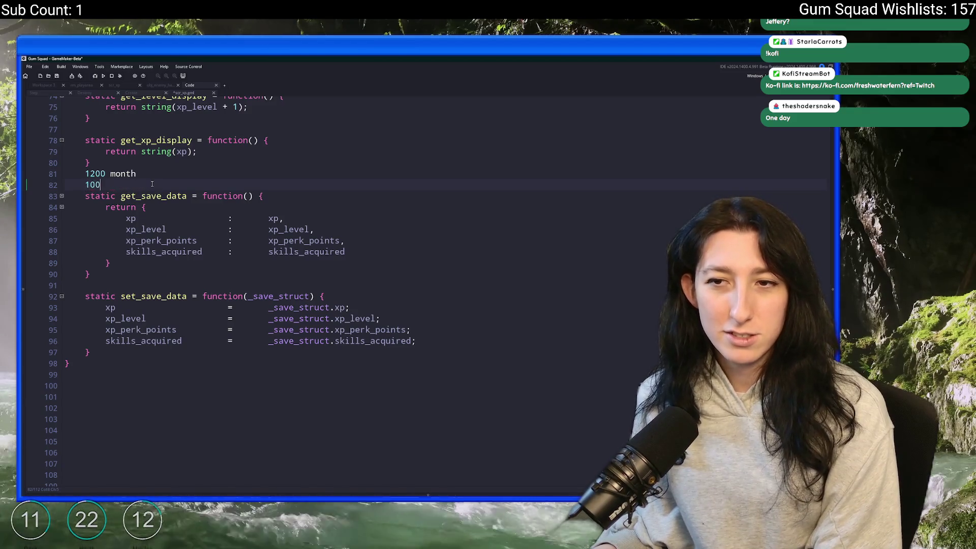
{"action": "type", "text": "0"}
{"action": "left_click_drag", "start_coordinate": [85, 184], "coordinate": [60, 174]}
{"action": "key", "text": "BackSpace"}
{"action": "key", "text": "BackSpace"}
{"action": "key", "text": "Return"}
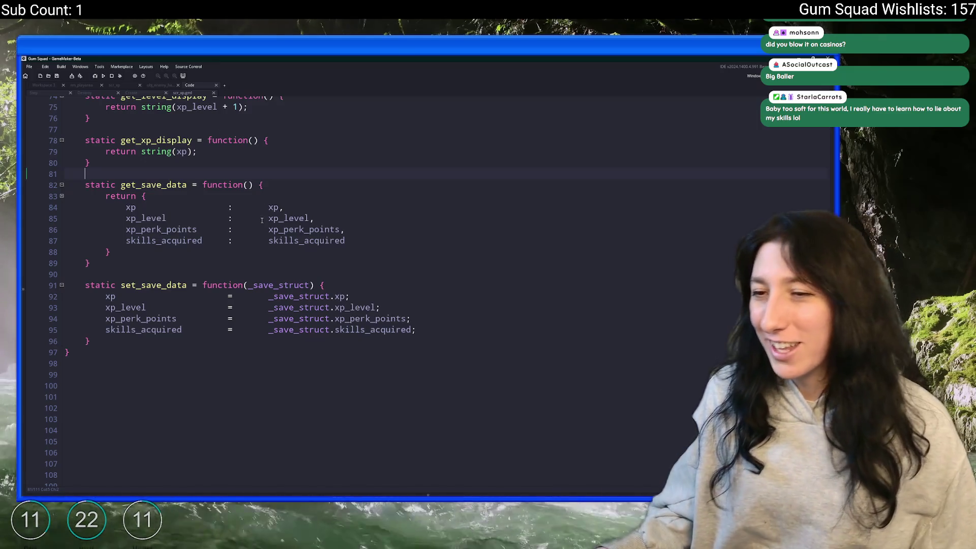
Step: Scroll up from get_save_data in the xp script toward the gain function
{"action": "left_click", "coordinate": [364, 220]}
{"action": "scroll", "coordinate": [359, 224], "scroll_direction": "up", "scroll_amount": 1}
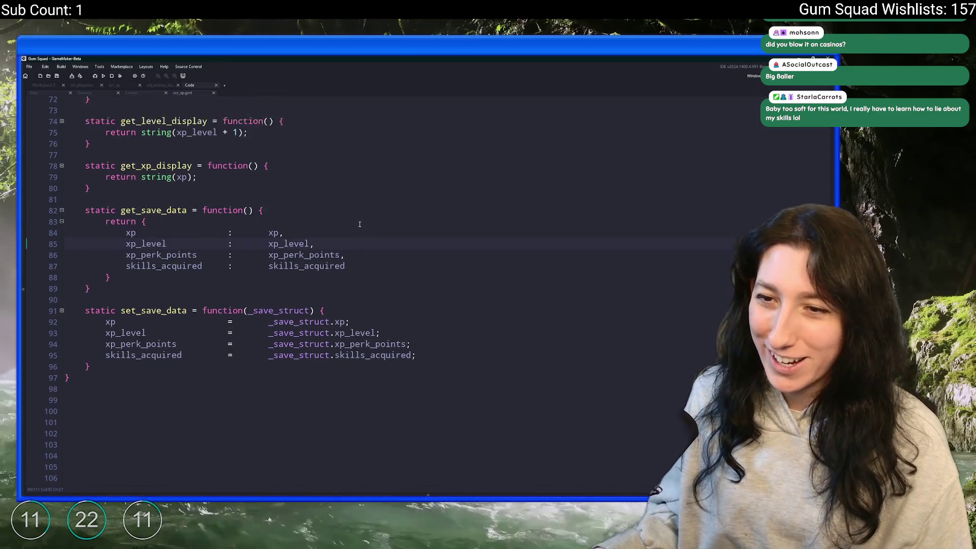
{"action": "scroll", "coordinate": [360, 224], "scroll_direction": "up", "scroll_amount": 2}
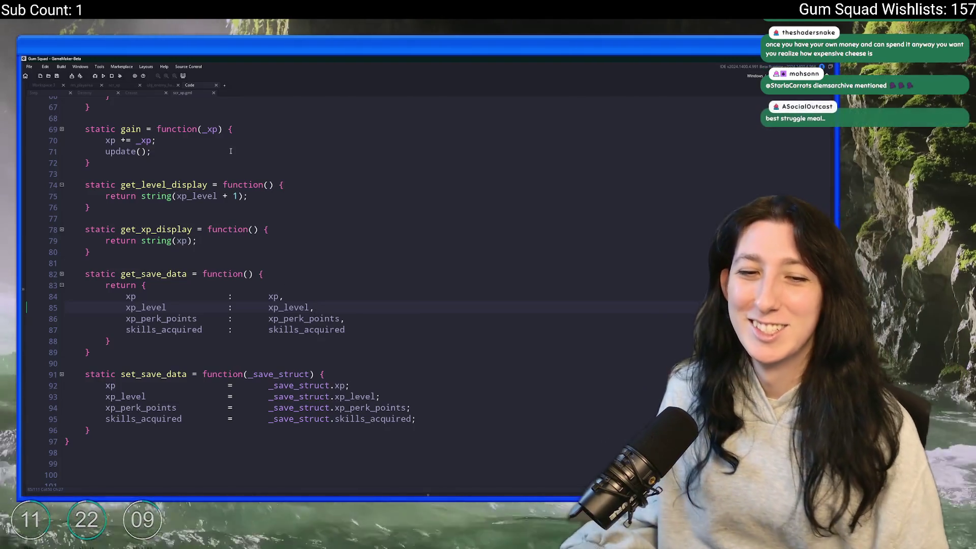
Step: Change the XpMaxLevel macro at the top of the xp script from 10 to 20
{"action": "scroll", "coordinate": [400, 214], "scroll_direction": "up", "scroll_amount": 5}
{"action": "left_click", "coordinate": [400, 214]}
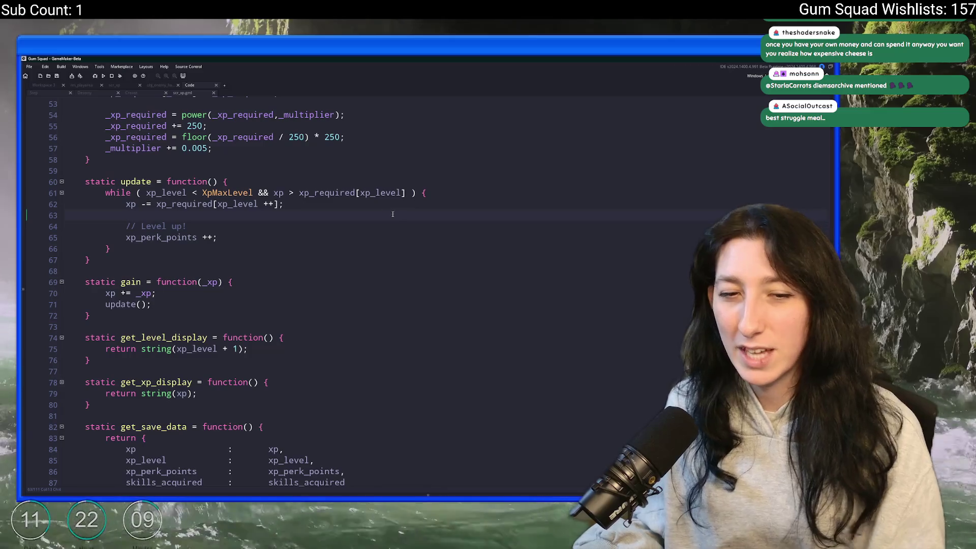
{"action": "scroll", "coordinate": [153, 146], "scroll_direction": "up", "scroll_amount": 2}
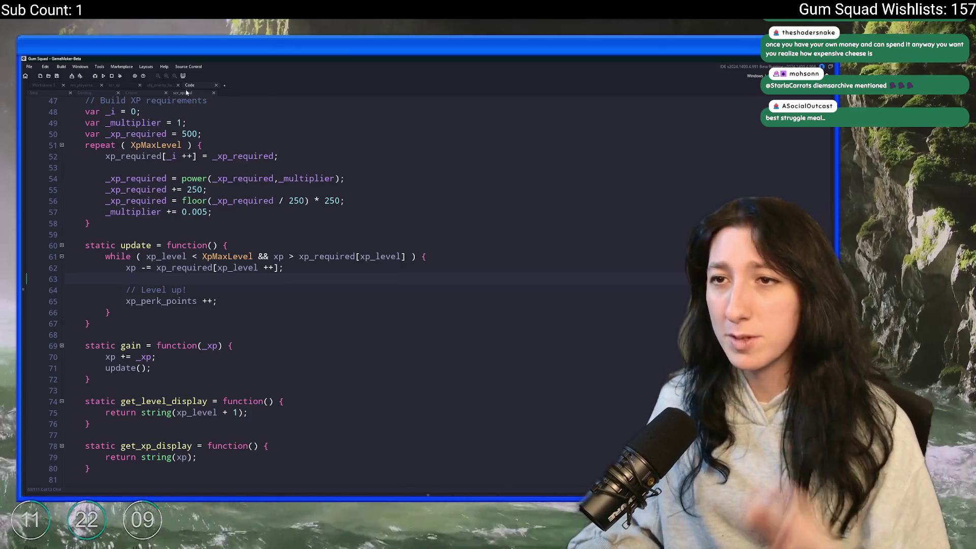
{"action": "scroll", "coordinate": [194, 107], "scroll_direction": "up", "scroll_amount": 2}
{"action": "scroll", "coordinate": [195, 106], "scroll_direction": "up", "scroll_amount": 10}
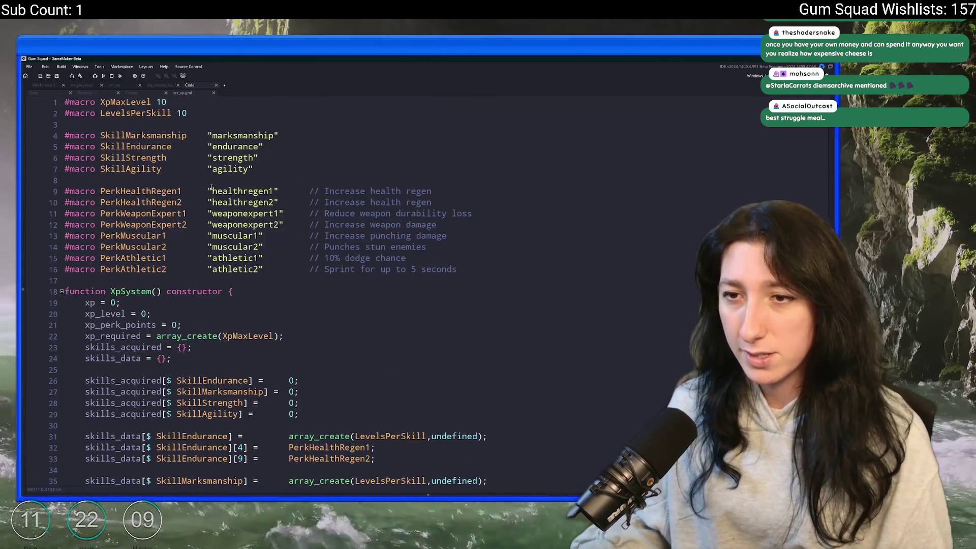
{"action": "left_click", "coordinate": [237, 137]}
{"action": "left_click", "coordinate": [248, 129]}
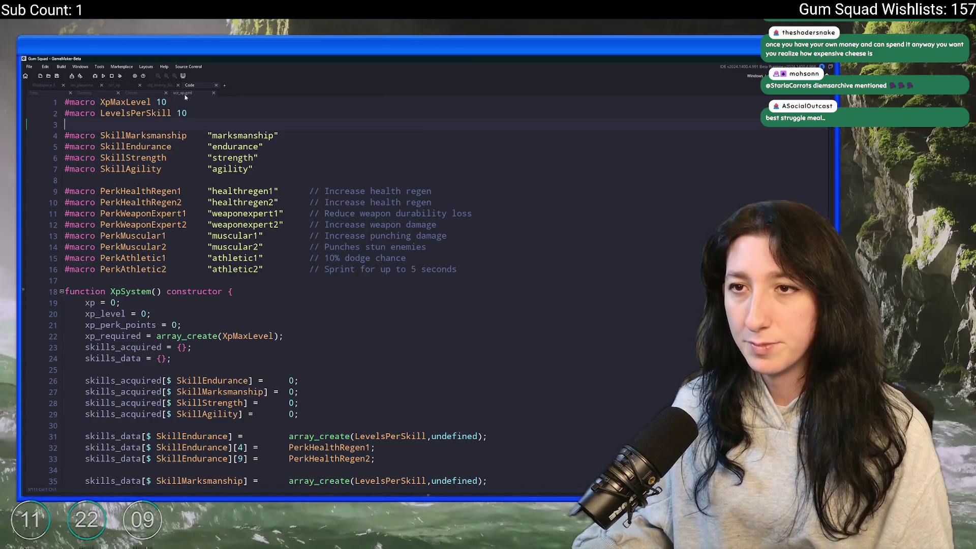
{"action": "double_click", "coordinate": [161, 102]}
{"action": "type", "text": "20"}
Step: Save the script, revert the LevelsPerSkill edit back to 10, and close it
{"action": "left_click", "coordinate": [179, 113]}
{"action": "key", "text": "BackSpace"}
{"action": "type", "text": "2"}
{"action": "key", "text": "ctrl+s"}
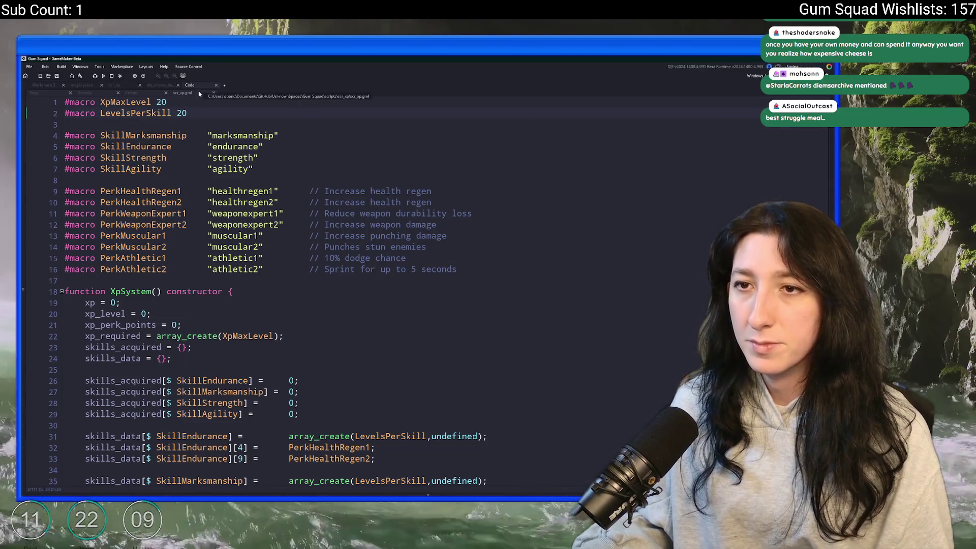
{"action": "key", "text": "ctrl+z"}
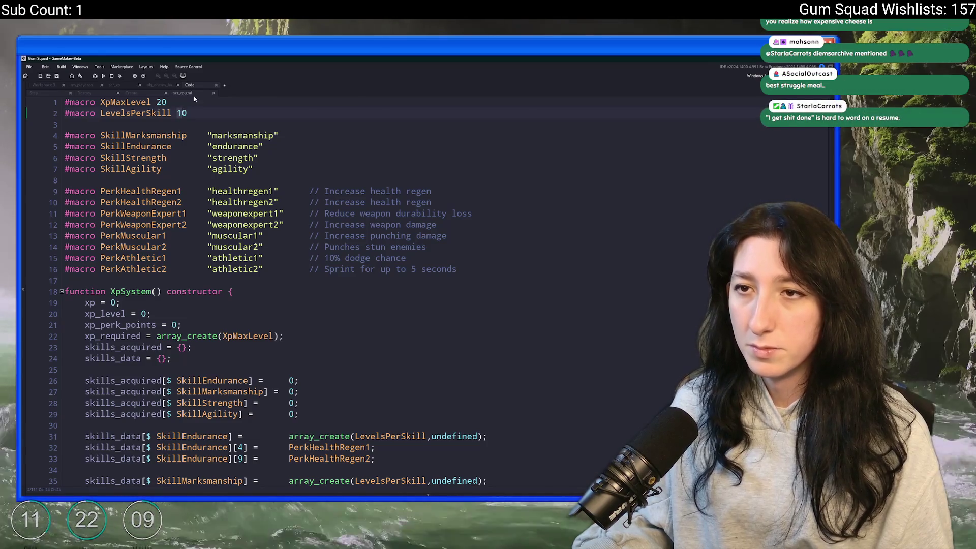
{"action": "middle_click", "coordinate": [188, 93]}
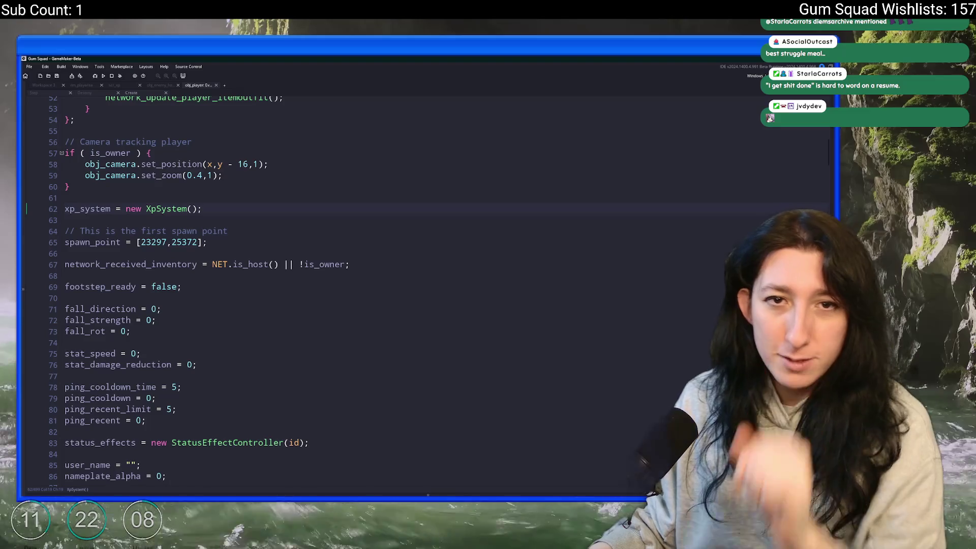
Step: Review line 62, xp_system = new XpSystem();, and nearby lines in obj_player's Create code
{"action": "left_click", "coordinate": [90, 208]}
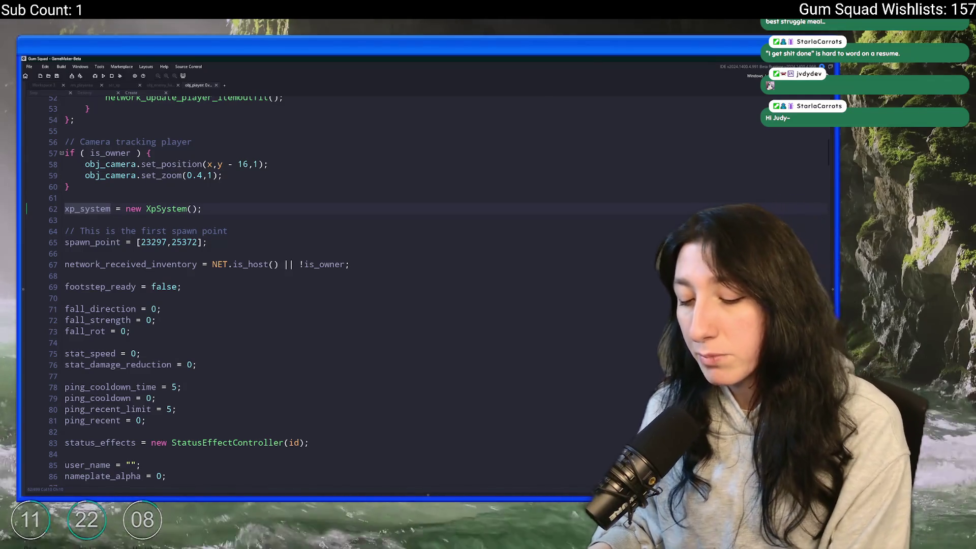
{"action": "left_click", "coordinate": [289, 155]}
{"action": "left_click", "coordinate": [291, 167]}
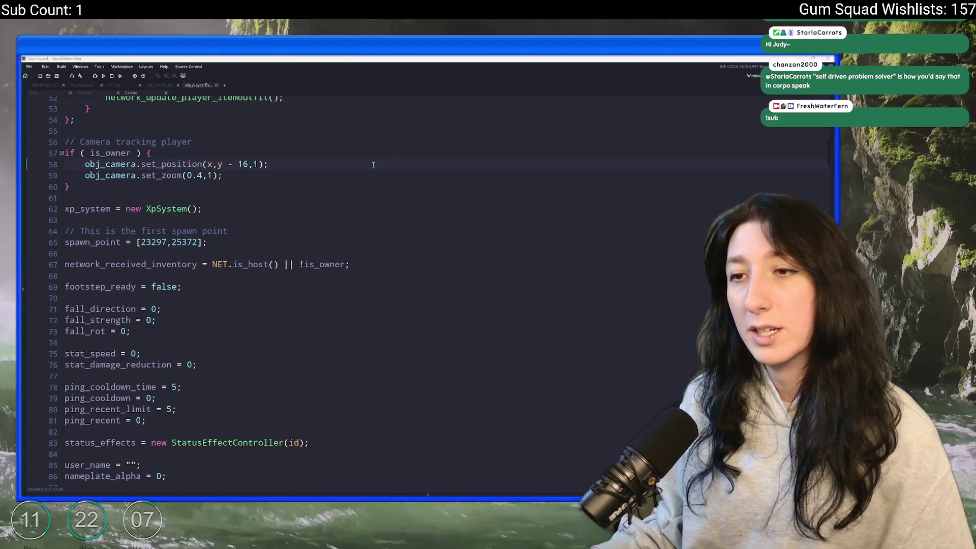
{"action": "left_click", "coordinate": [373, 165]}
{"action": "scroll", "coordinate": [373, 165], "scroll_direction": "down", "scroll_amount": 2}
{"action": "right_click", "coordinate": [419, 203]}
{"action": "left_click", "coordinate": [416, 200]}
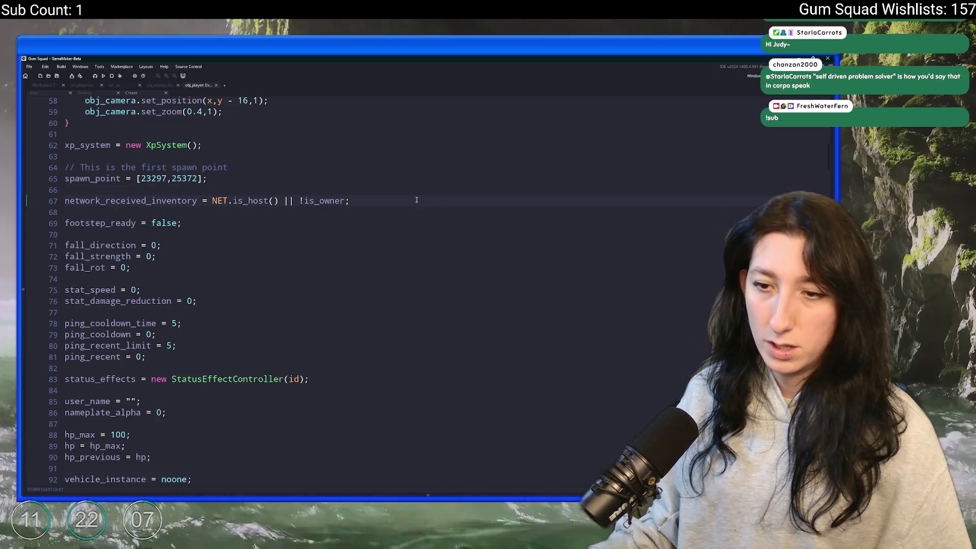
{"action": "scroll", "coordinate": [414, 198], "scroll_direction": "down", "scroll_amount": 6}
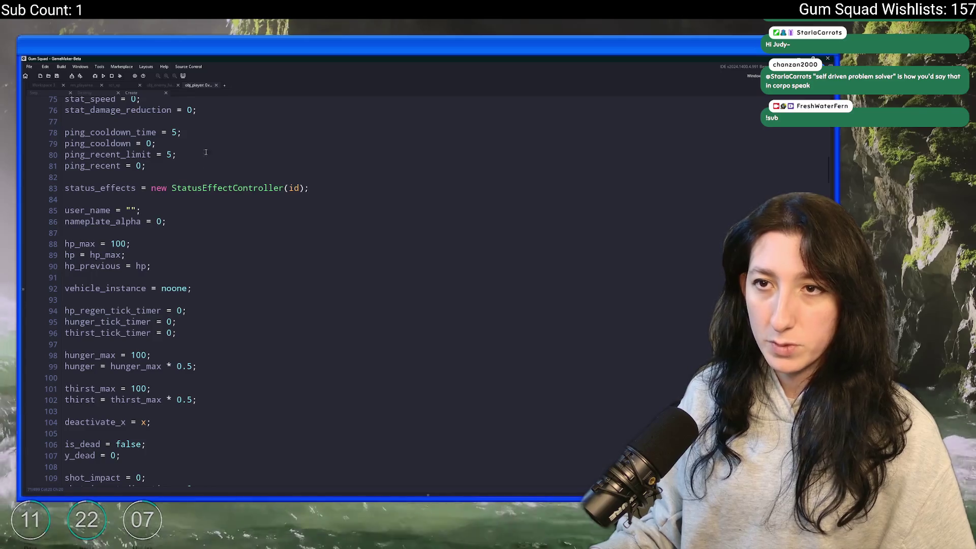
{"action": "scroll", "coordinate": [206, 152], "scroll_direction": "up", "scroll_amount": 10}
{"action": "left_click", "coordinate": [110, 273]}
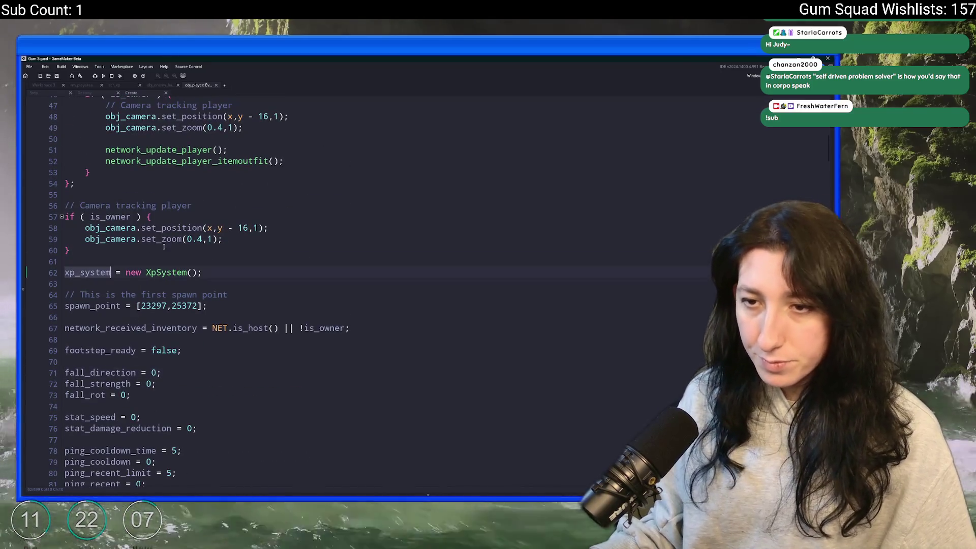
{"action": "scroll", "coordinate": [163, 247], "scroll_direction": "up", "scroll_amount": 3}
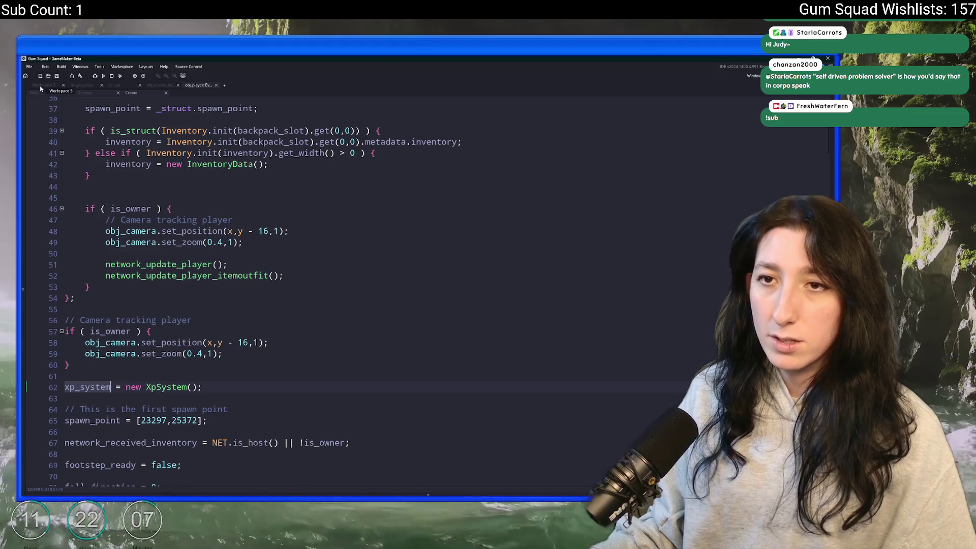
{"action": "left_click", "coordinate": [54, 86]}
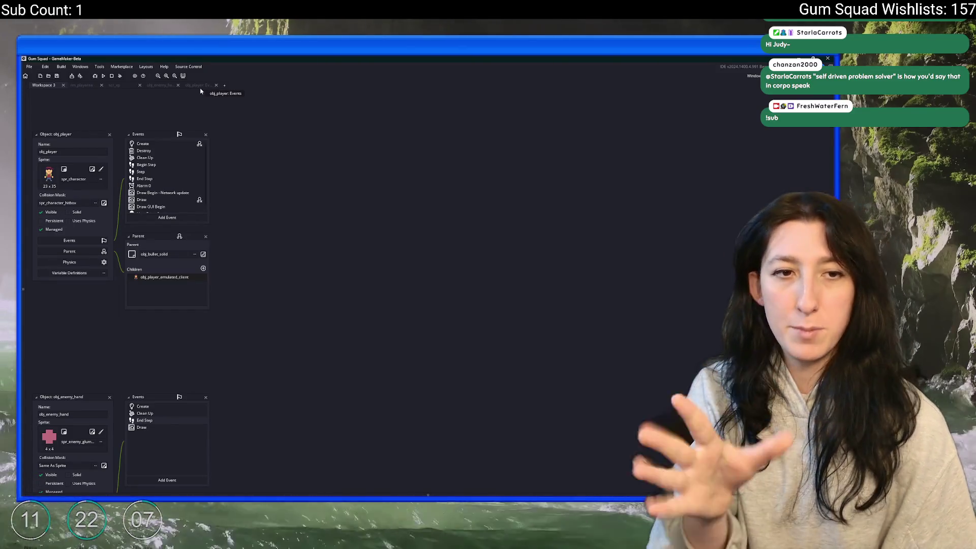
Step: Open the obj_enemy object through the asset search
{"action": "key", "text": "ctrl+t"}
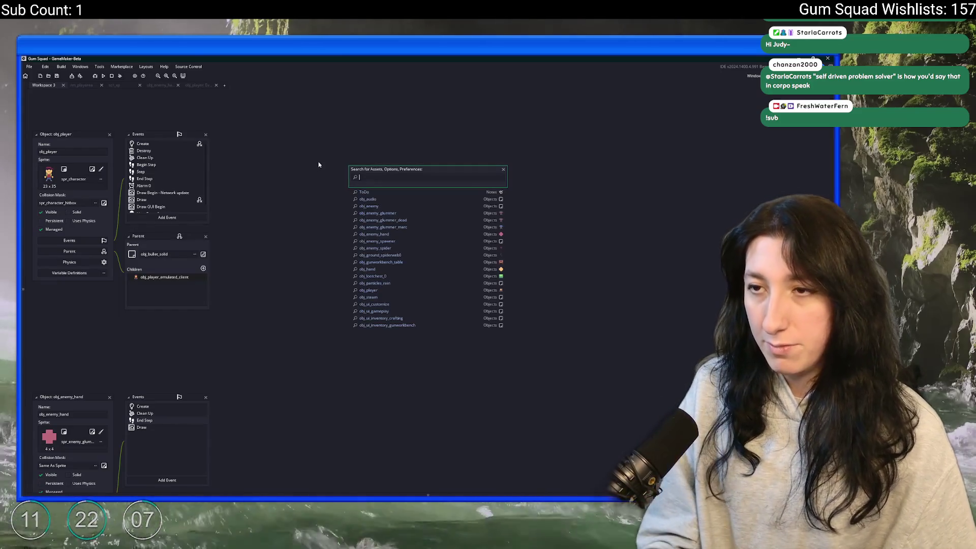
{"action": "type", "text": "obj_enemy"}
{"action": "key", "text": "Return"}
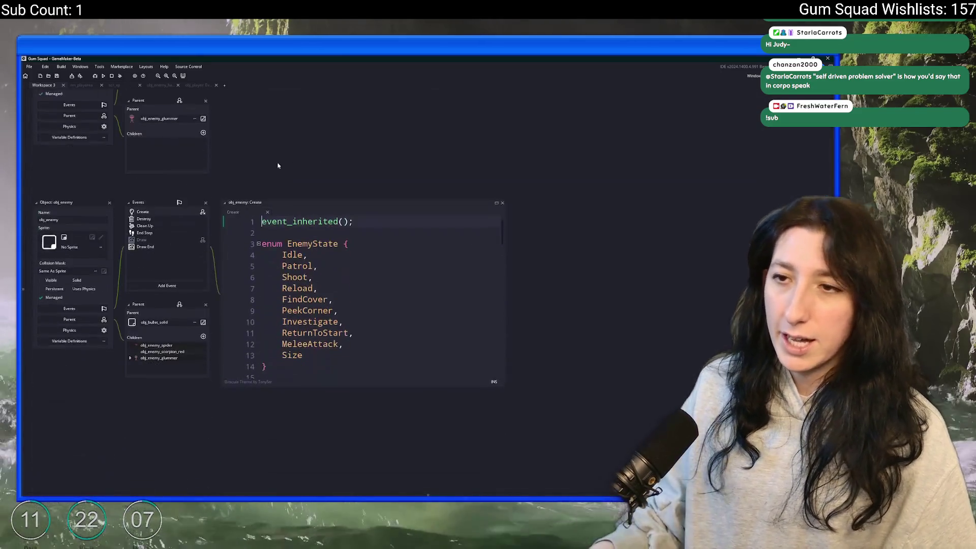
{"action": "scroll", "coordinate": [305, 254], "scroll_direction": "down", "scroll_amount": 3}
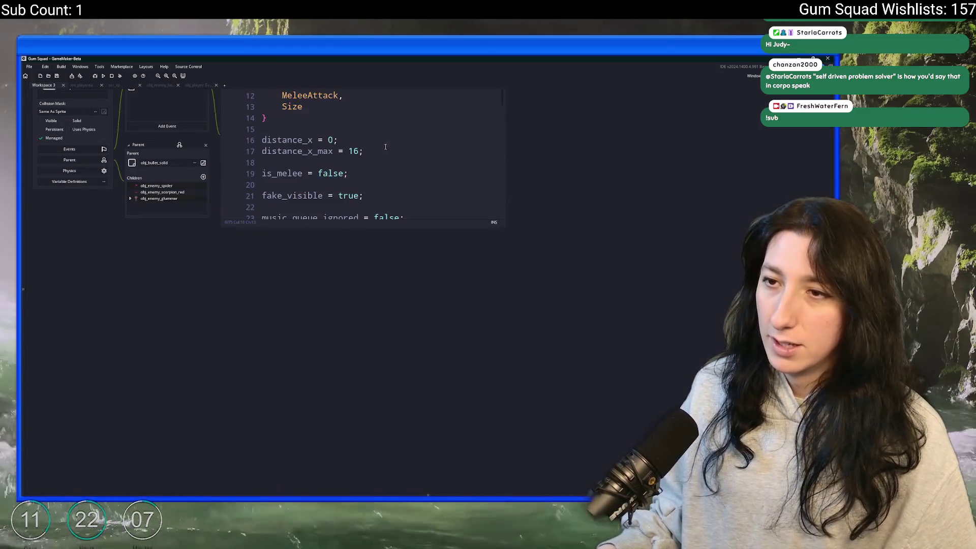
Step: Add xp = 10; on a new line below the EnemyState enum
{"action": "left_click", "coordinate": [350, 230]}
{"action": "key", "text": "Return"}
{"action": "key", "text": "Return"}
{"action": "type", "text": "xp = 5"}
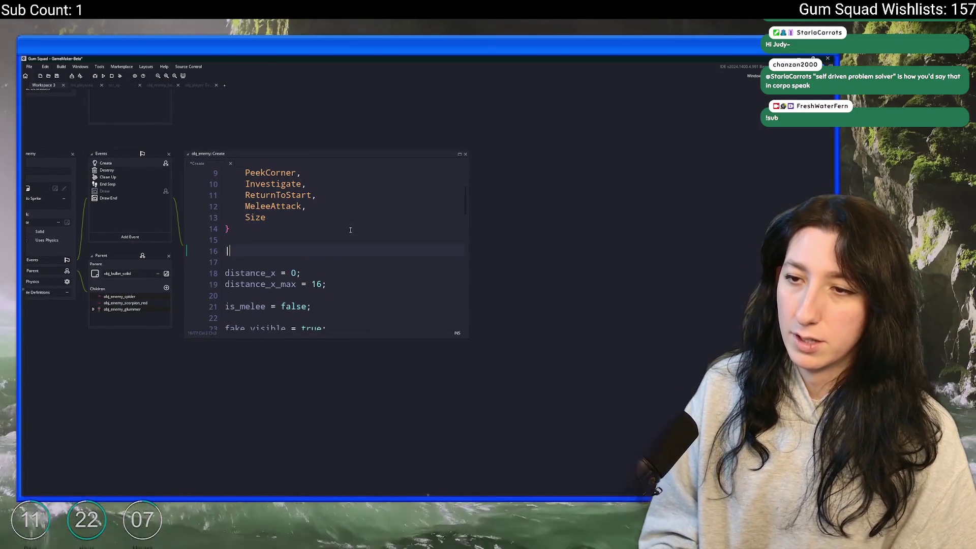
{"action": "type", "text": ";"}
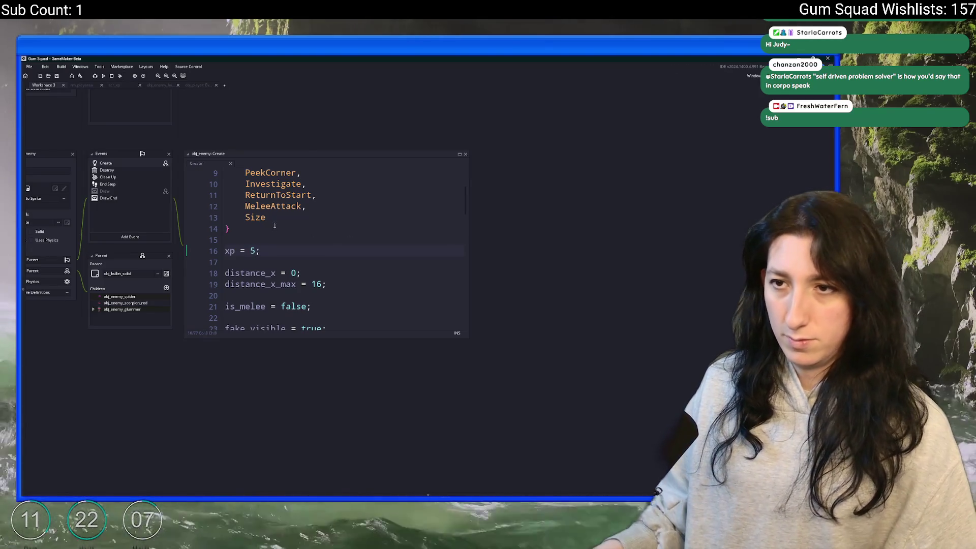
{"action": "left_click_drag", "start_coordinate": [135, 161], "coordinate": [212, 217]}
{"action": "key", "text": "Left"}
{"action": "key", "text": "Left"}
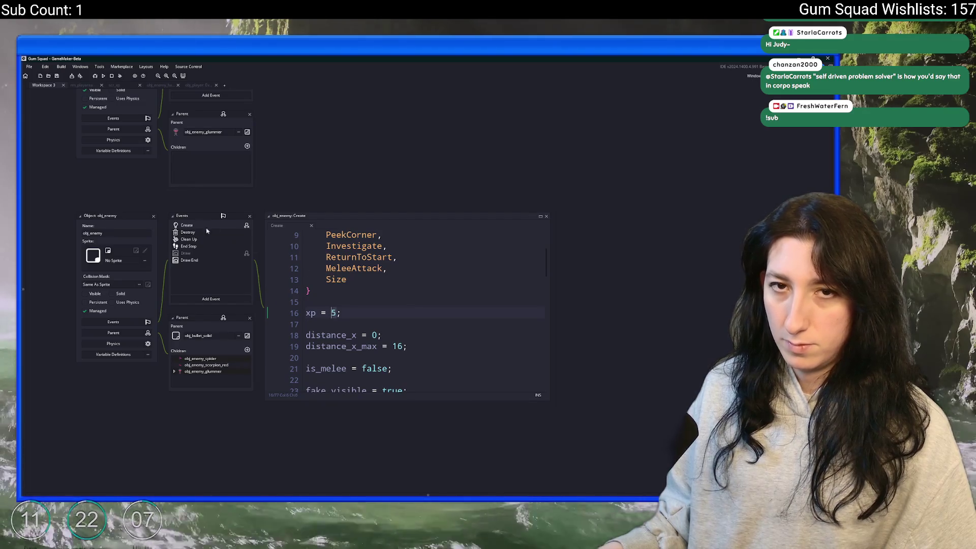
{"action": "scroll", "coordinate": [286, 306], "scroll_direction": "up", "scroll_amount": 1}
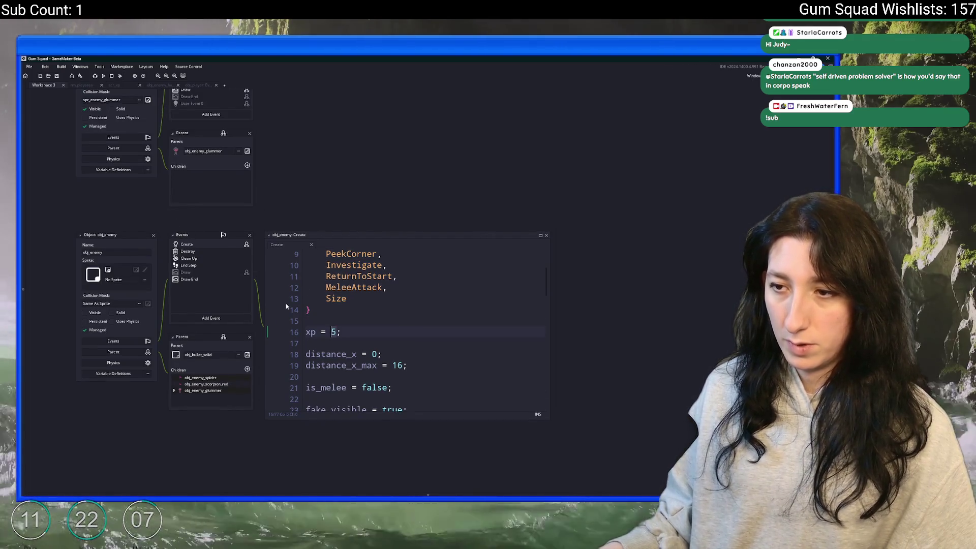
{"action": "key", "text": "Delete"}
{"action": "type", "text": "10"}
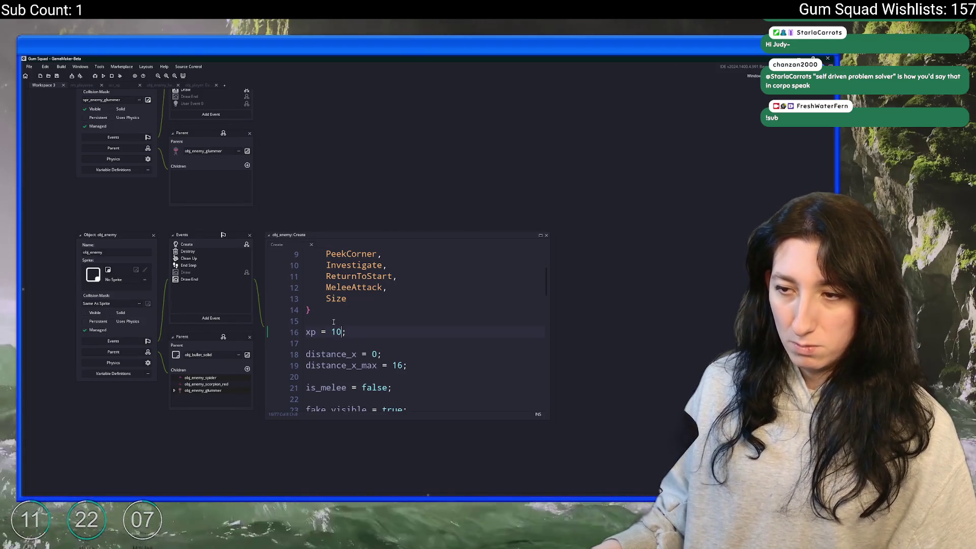
{"action": "scroll", "coordinate": [326, 235], "scroll_direction": "up", "scroll_amount": 5}
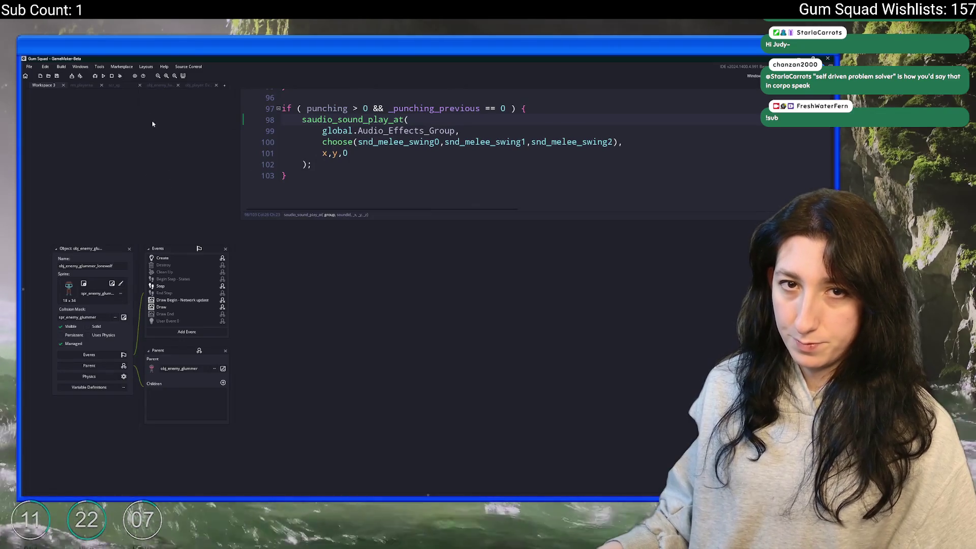
Step: Search the project for 'eam_set_s' and open the obj_enemy_glummer_merc match
{"action": "scroll", "coordinate": [157, 234], "scroll_direction": "up", "scroll_amount": 2}
{"action": "scroll", "coordinate": [168, 300], "scroll_direction": "up", "scroll_amount": 3}
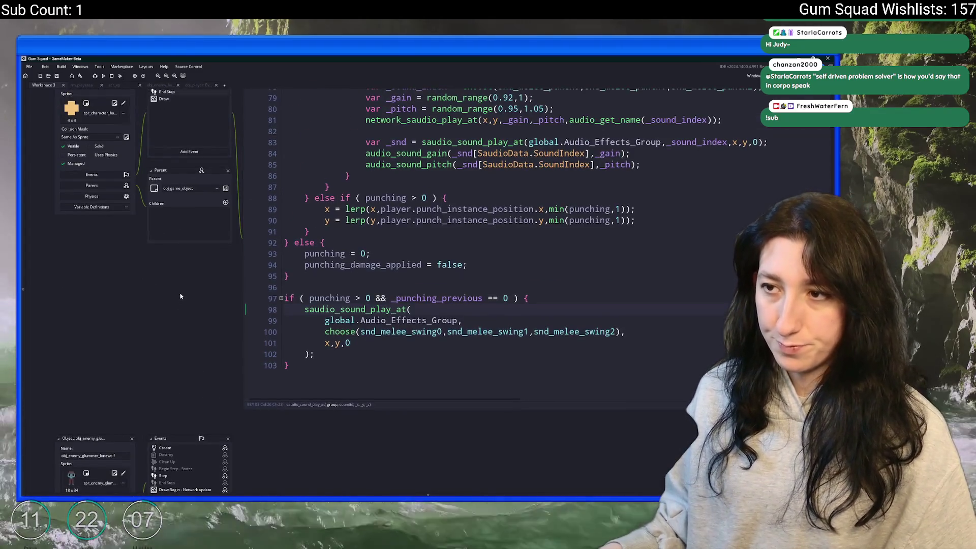
{"action": "scroll", "coordinate": [181, 294], "scroll_direction": "down", "scroll_amount": 3}
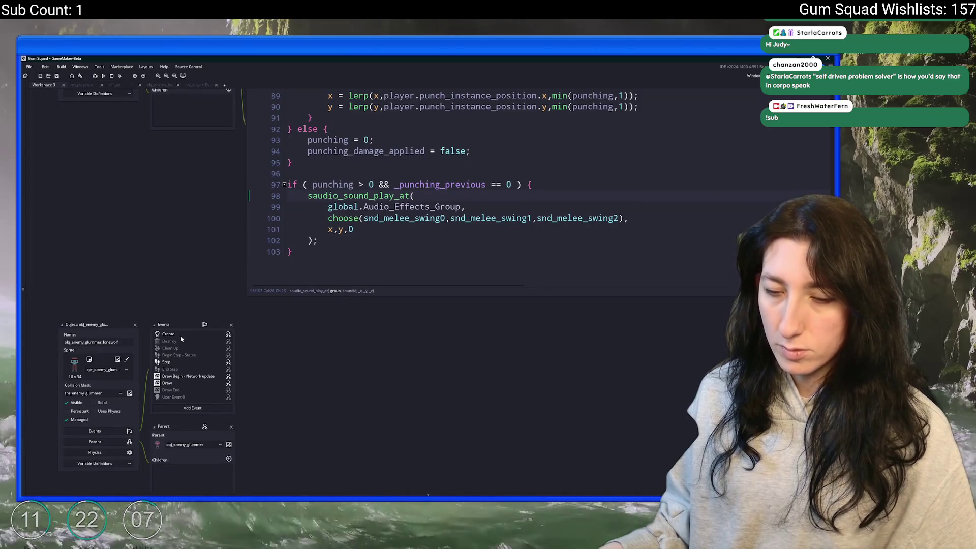
{"action": "key", "text": "ctrl+f"}
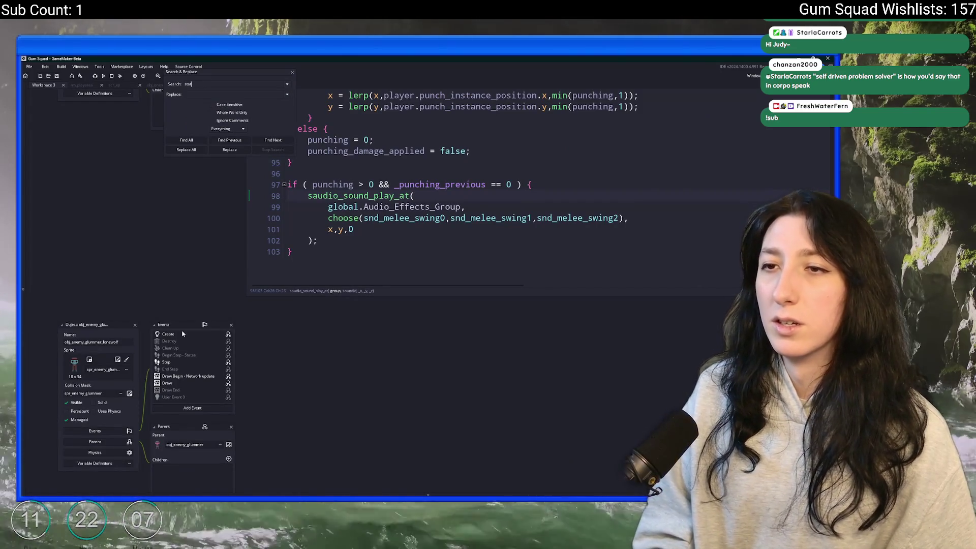
{"action": "type", "text": "eam_set_s"}
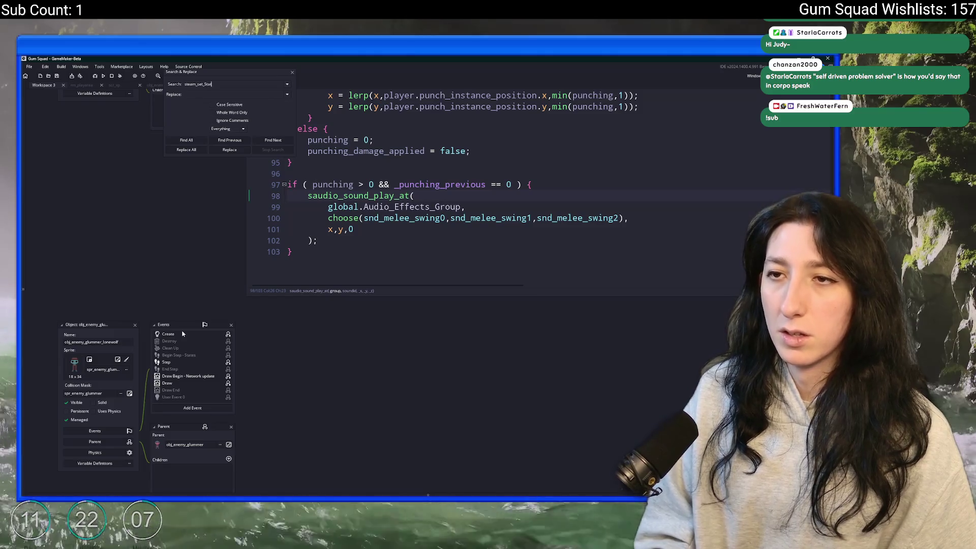
{"action": "key", "text": "Return"}
{"action": "double_click", "coordinate": [310, 416]}
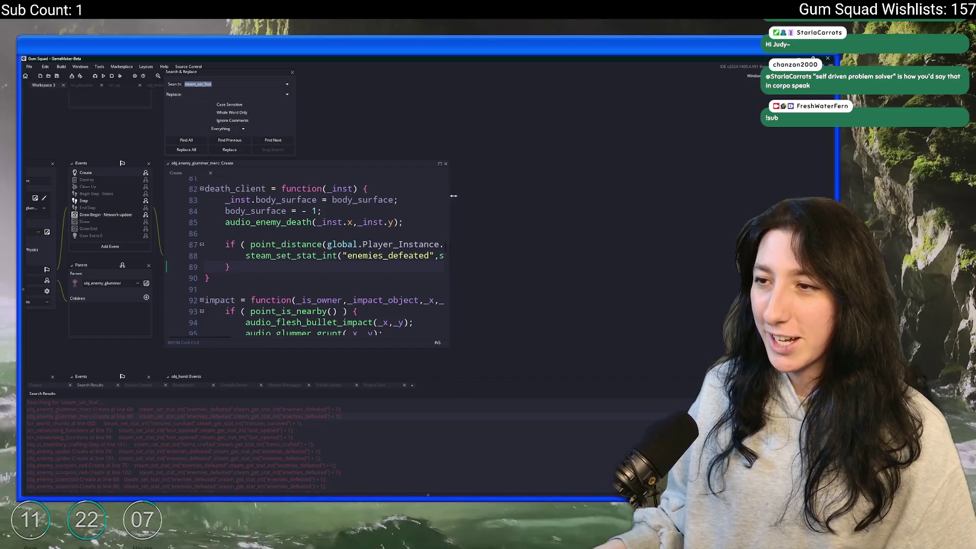
{"action": "left_click", "coordinate": [292, 72]}
Step: Duplicate the within-1024 distance-check block that increments enemies_defeated
{"action": "left_click", "coordinate": [688, 246]}
{"action": "left_click", "coordinate": [653, 256]}
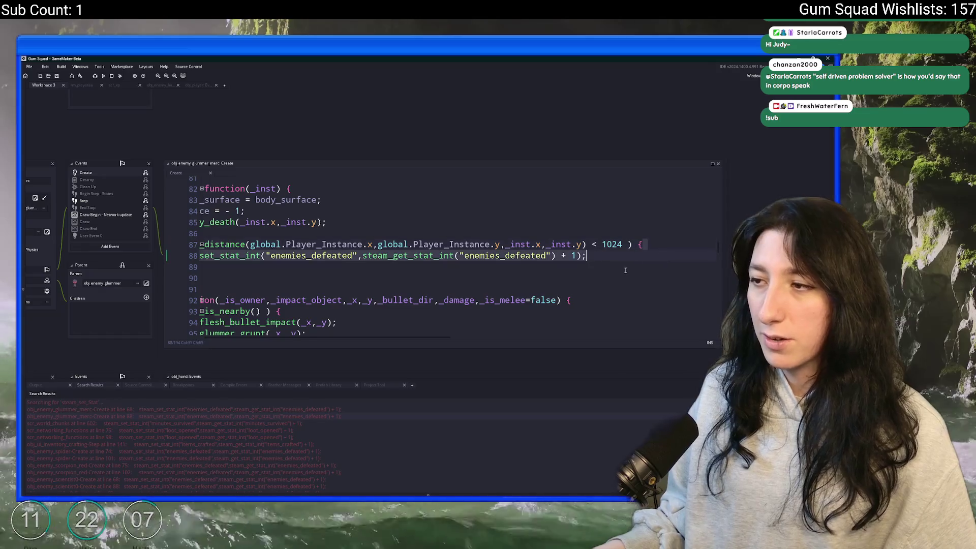
{"action": "mouse_move", "coordinate": [619, 240]}
{"action": "left_mouse_down"}
{"action": "mouse_move", "coordinate": [707, 266]}
{"action": "mouse_move", "coordinate": [259, 229]}
{"action": "left_mouse_up"}
{"action": "key", "text": "ctrl+d"}
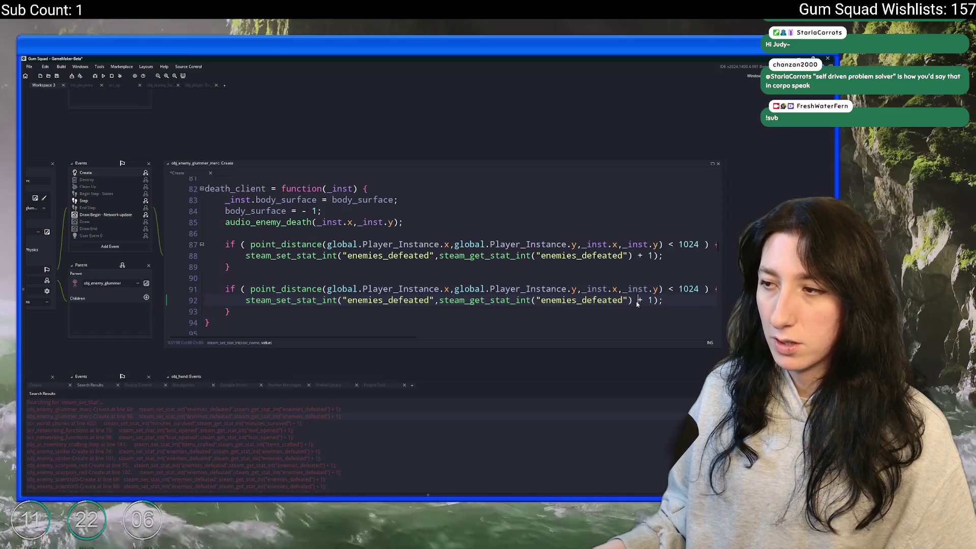
{"action": "left_click", "coordinate": [658, 281]}
{"action": "key", "text": "ctrl+t"}
Step: Open scr_macros and insert a blank line above DepthValue
{"action": "type", "text": "o_macros"}
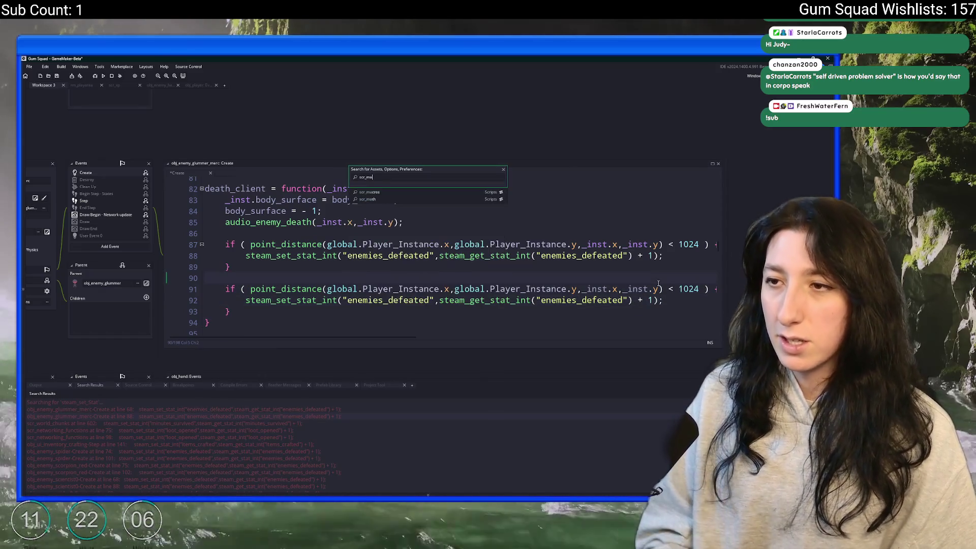
{"action": "key", "text": "Return"}
{"action": "left_click", "coordinate": [289, 244]}
{"action": "scroll", "coordinate": [288, 244], "scroll_direction": "down", "scroll_amount": 2}
{"action": "left_click", "coordinate": [282, 242]}
{"action": "key", "text": "Down"}
{"action": "key", "text": "Down"}
{"action": "key", "text": "Return"}
{"action": "key", "text": "Up"}
Step: Define #macro XpDistanceMax 768 on the new line
{"action": "type", "text": "#macro Distance"}
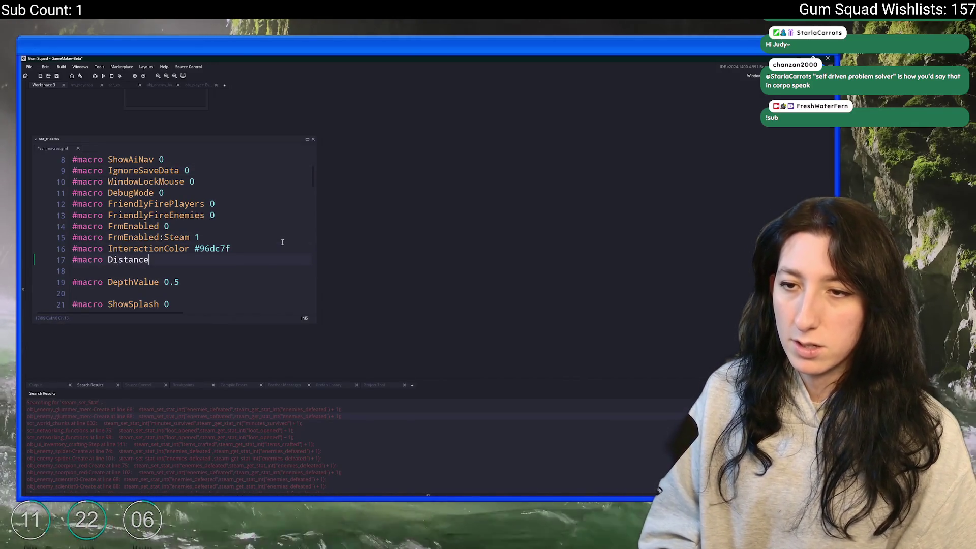
{"action": "type", "text": "ToKill"}
{"action": "key", "text": "BackSpace"}
{"action": "key", "text": "BackSpace"}
{"action": "key", "text": "BackSpace"}
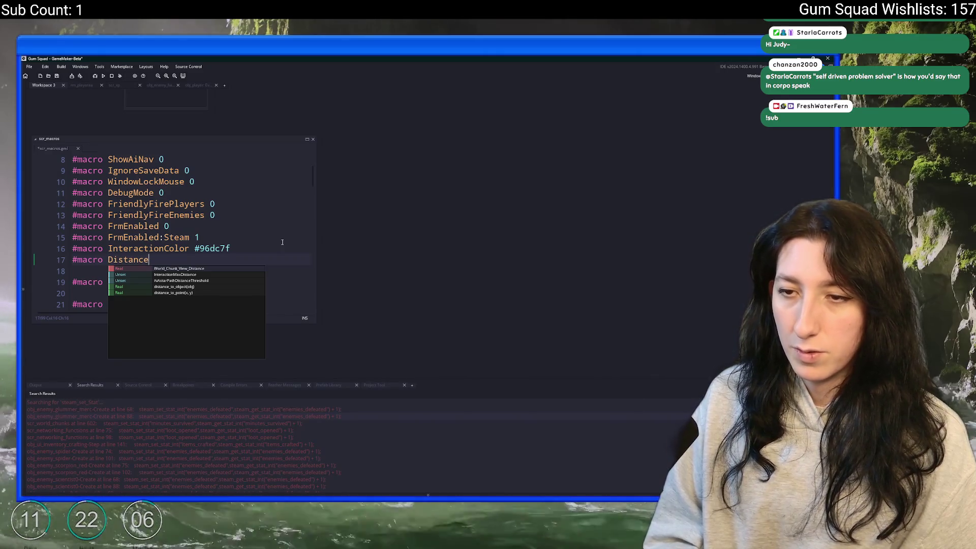
{"action": "key", "text": "BackSpace"}
{"action": "key", "text": "BackSpace"}
{"action": "key", "text": "BackSpace"}
{"action": "type", "text": "Xp"}
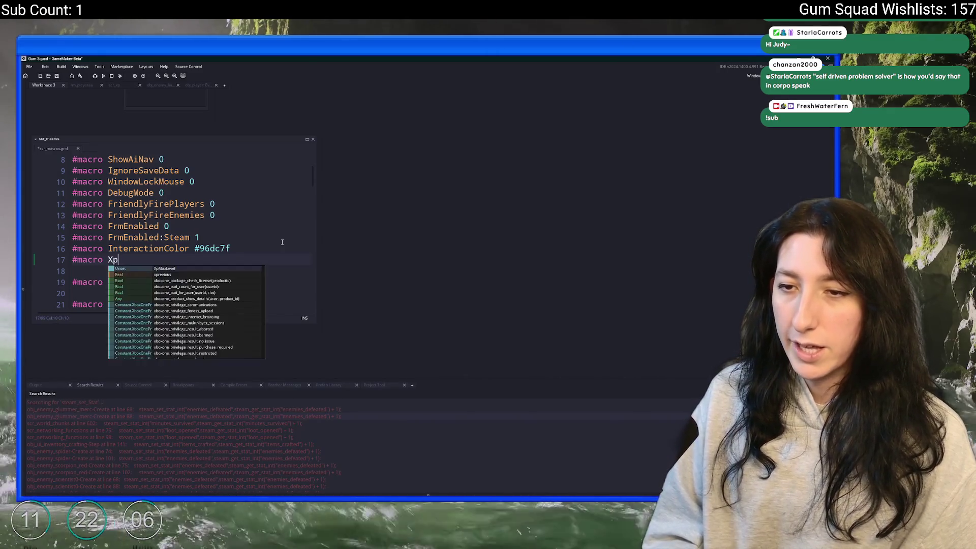
{"action": "type", "text": "DistanceMax "}
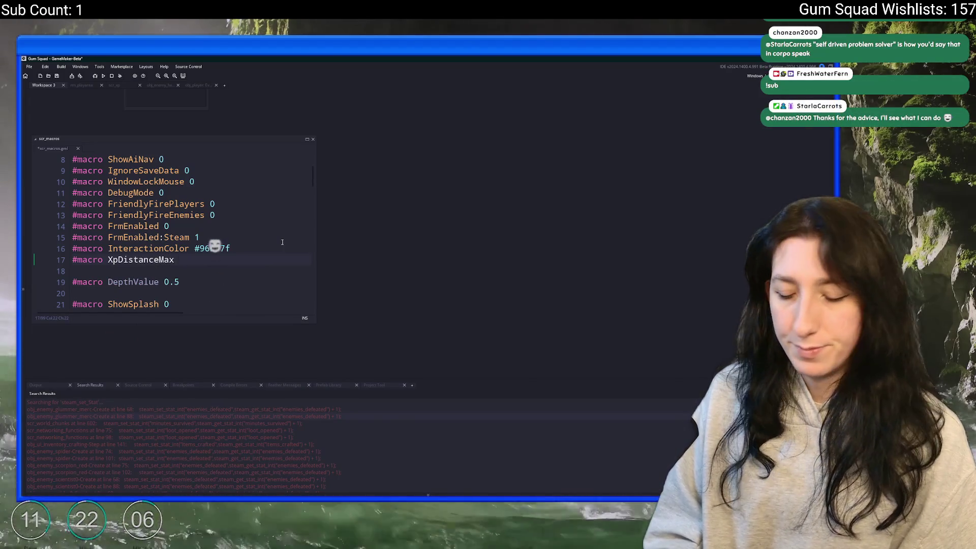
{"action": "type", "text": "768"}
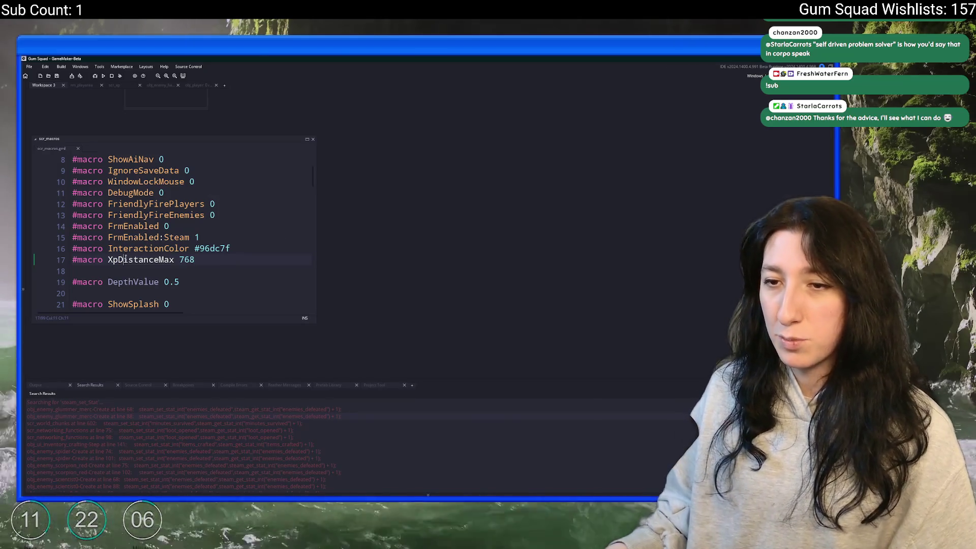
{"action": "double_click", "coordinate": [127, 260]}
{"action": "left_click", "coordinate": [197, 86]}
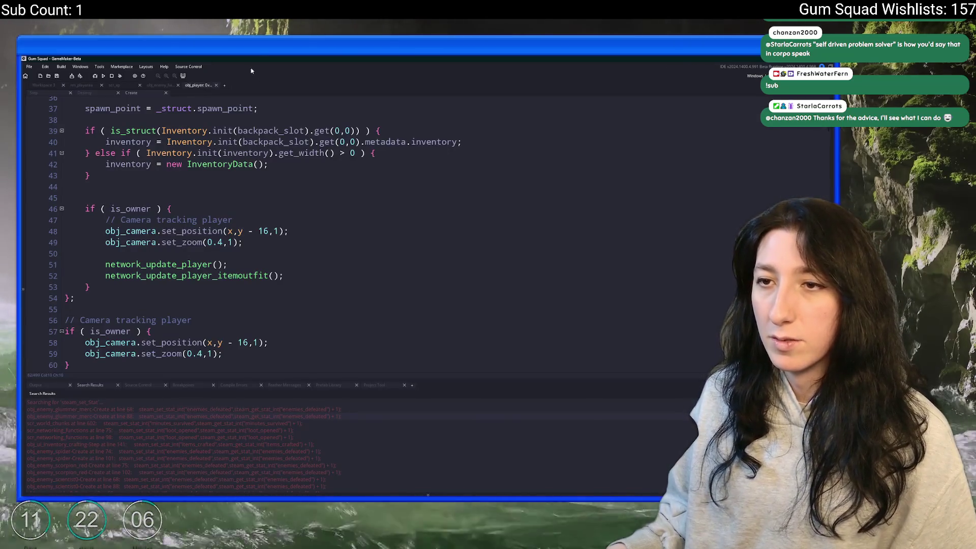
Step: Open the glummer merc's death_client code from the search results and widen its code window
{"action": "left_click", "coordinate": [160, 85]}
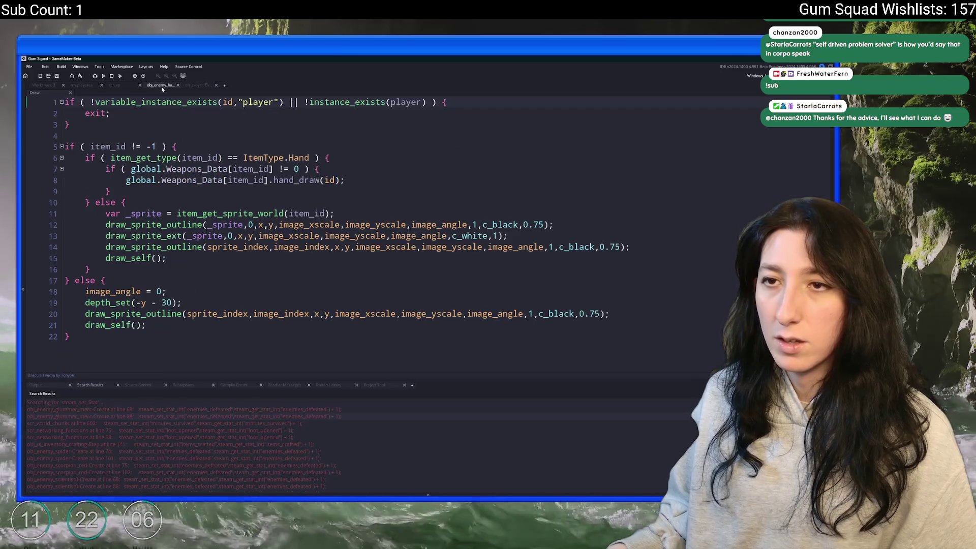
{"action": "left_click", "coordinate": [131, 87]}
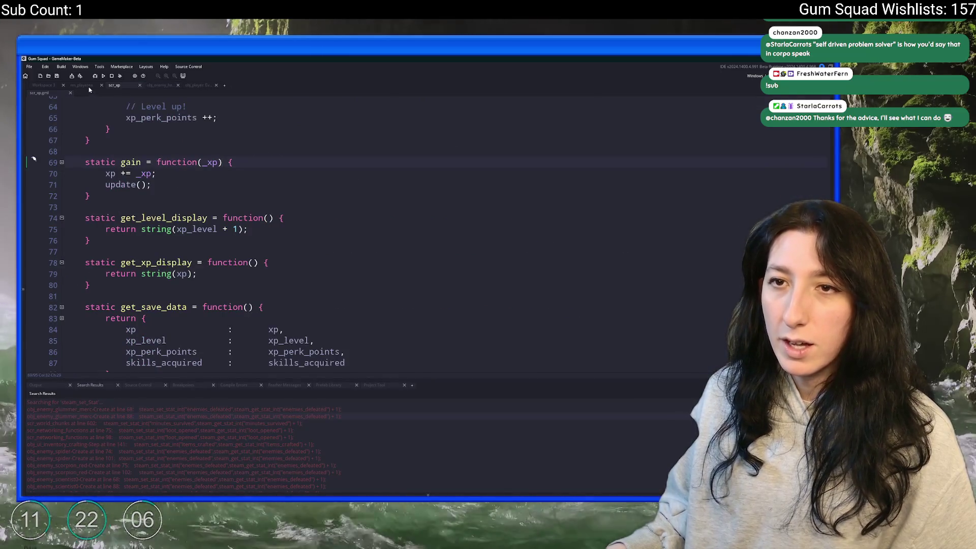
{"action": "left_click", "coordinate": [82, 85]}
{"action": "left_click", "coordinate": [120, 85]}
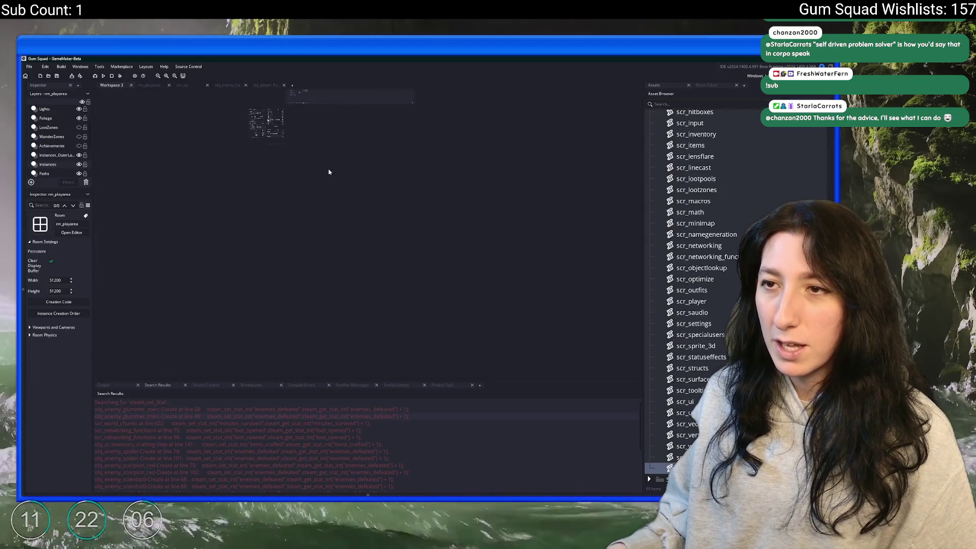
{"action": "double_click", "coordinate": [344, 417]}
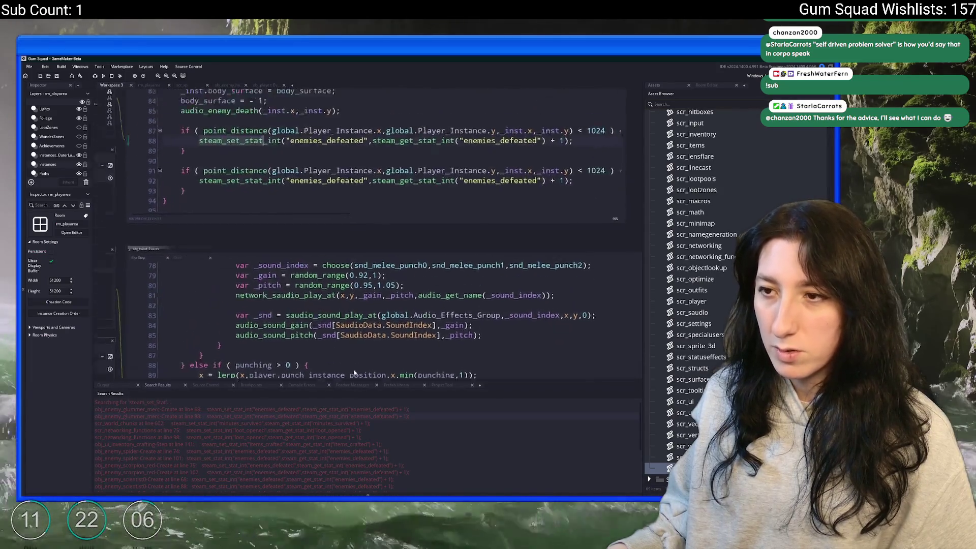
{"action": "key", "text": "F12"}
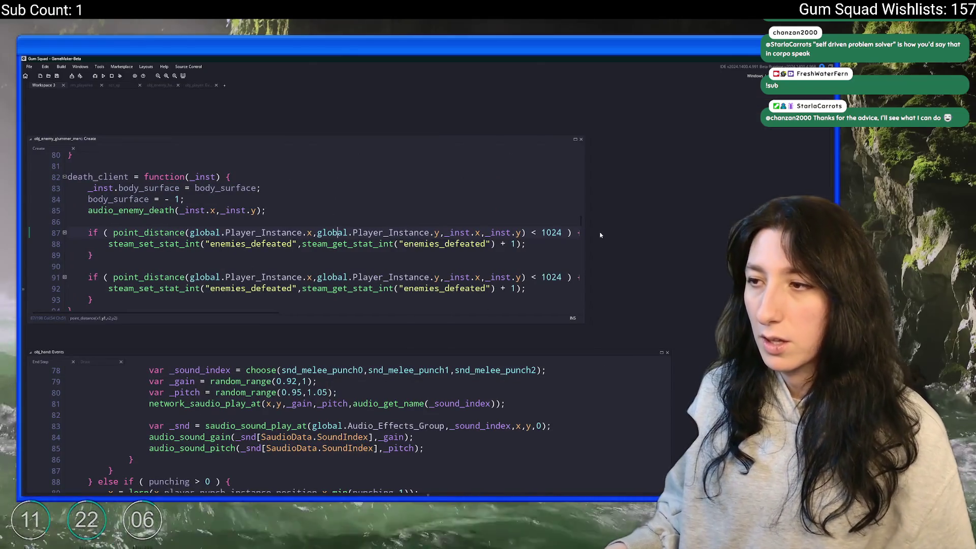
{"action": "left_click_drag", "start_coordinate": [584, 221], "coordinate": [653, 232]}
Step: Replace the 1024 limit with XpDistanceMax and add a 'var _dist' line above the checks
{"action": "double_click", "coordinate": [552, 277]}
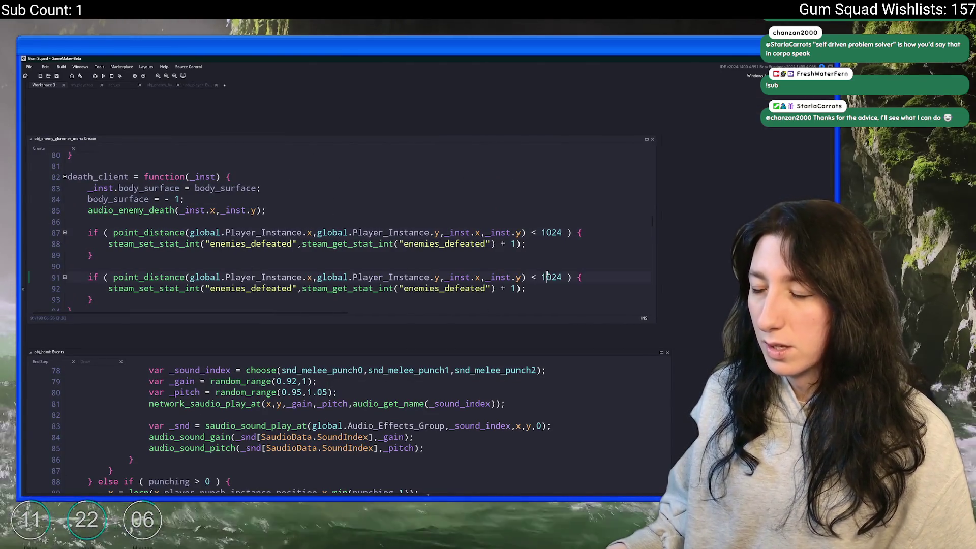
{"action": "type", "text": "XpDistanceMax"}
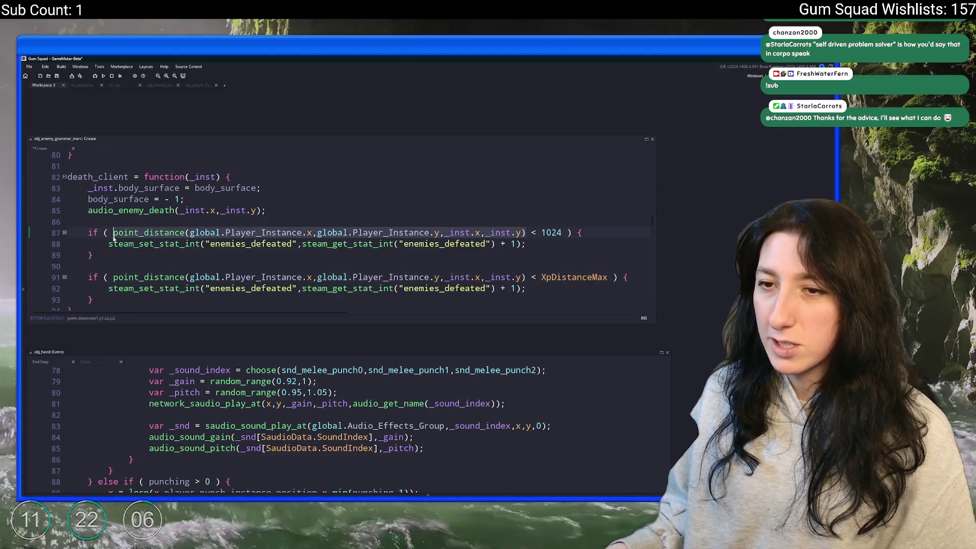
{"action": "left_click", "coordinate": [123, 221]}
{"action": "key", "text": "Return"}
{"action": "type", "text": "var _dist"}
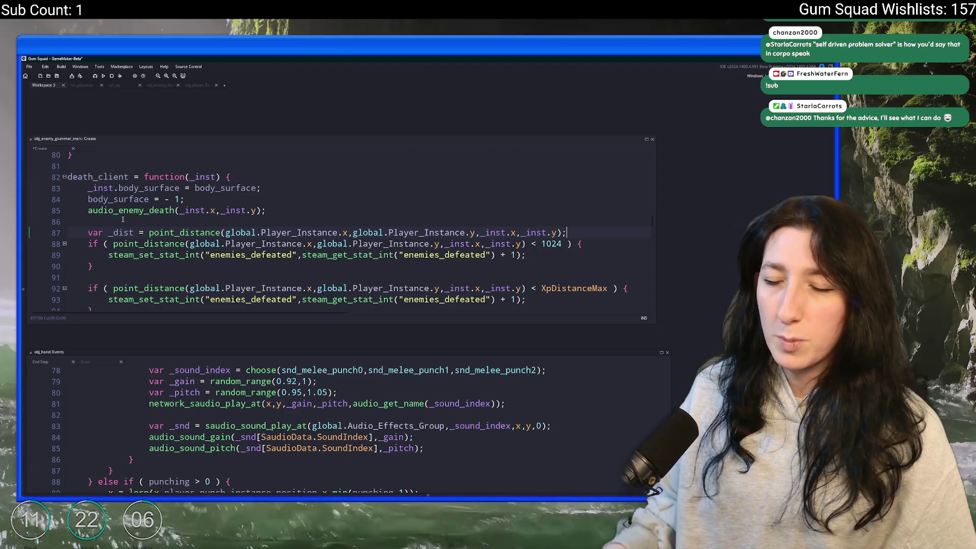
Step: Swap both checks' point_distance calls for _dist
{"action": "left_click", "coordinate": [524, 244]}
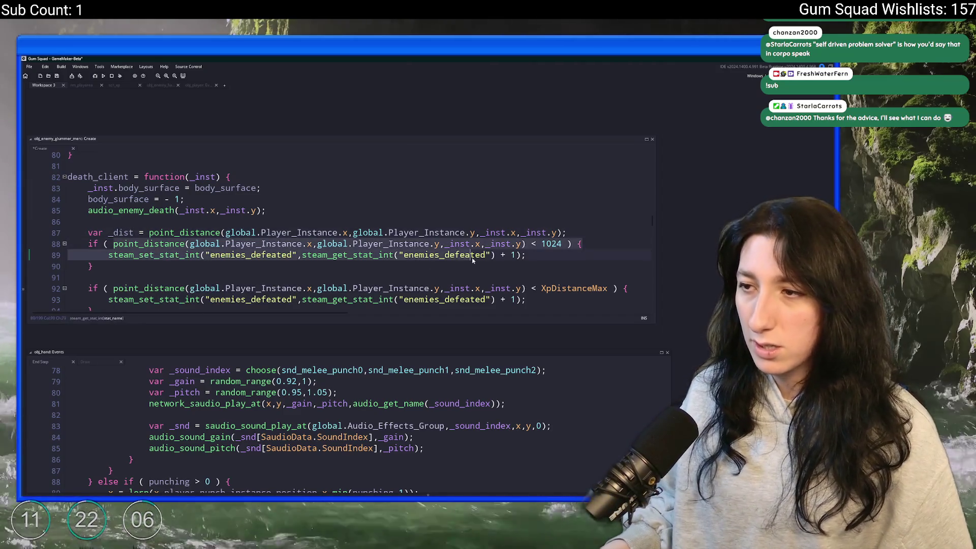
{"action": "left_click_drag", "start_coordinate": [524, 244], "coordinate": [113, 244]}
{"action": "type", "text": "_dist"}
{"action": "left_click", "coordinate": [114, 288]}
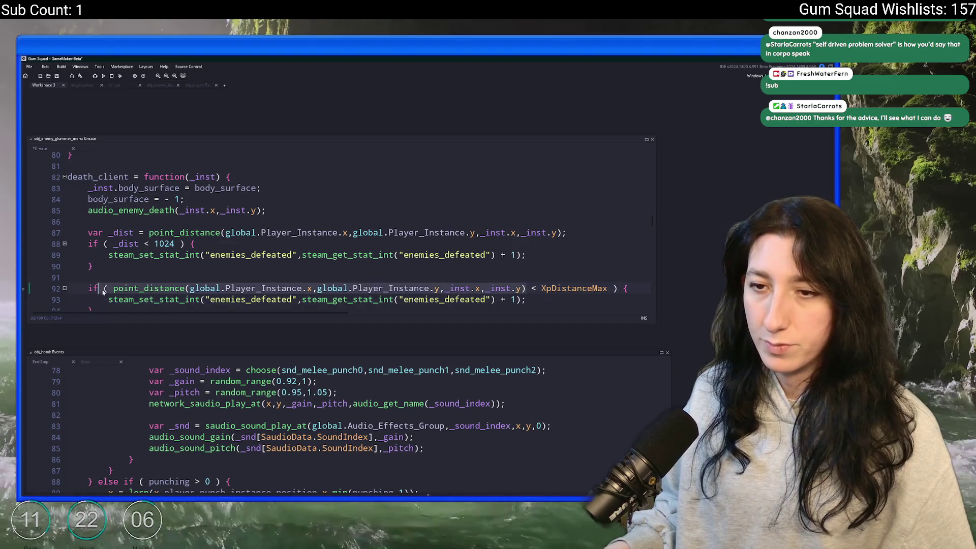
{"action": "left_click_drag", "start_coordinate": [114, 289], "coordinate": [525, 288]}
{"action": "type", "text": "_dist"}
{"action": "scroll", "coordinate": [516, 259], "scroll_direction": "down", "scroll_amount": 1}
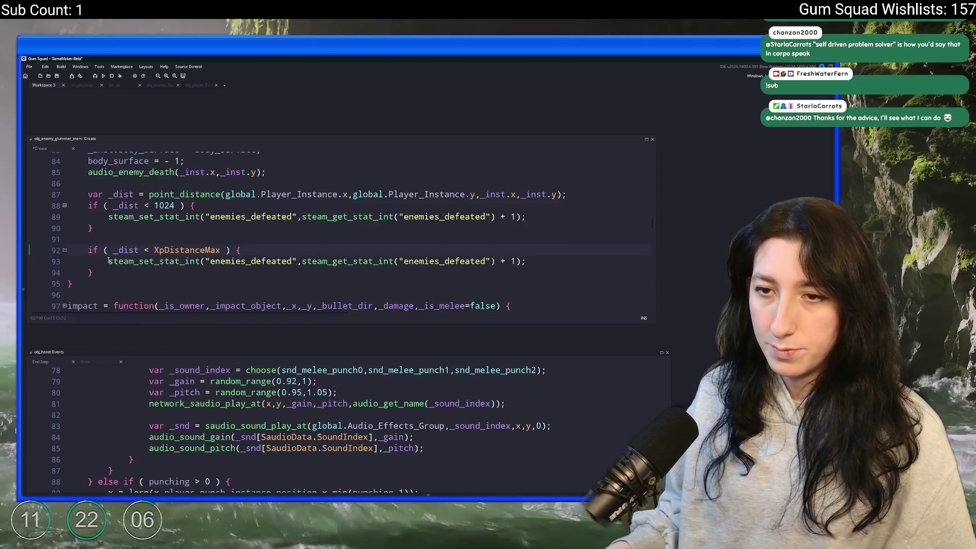
Step: Replace the stat-update line with global.Player_Instance.xp_system.gain(xp);
{"action": "left_click", "coordinate": [538, 261]}
{"action": "key", "text": "shift+Home"}
{"action": "key", "text": "BackSpace"}
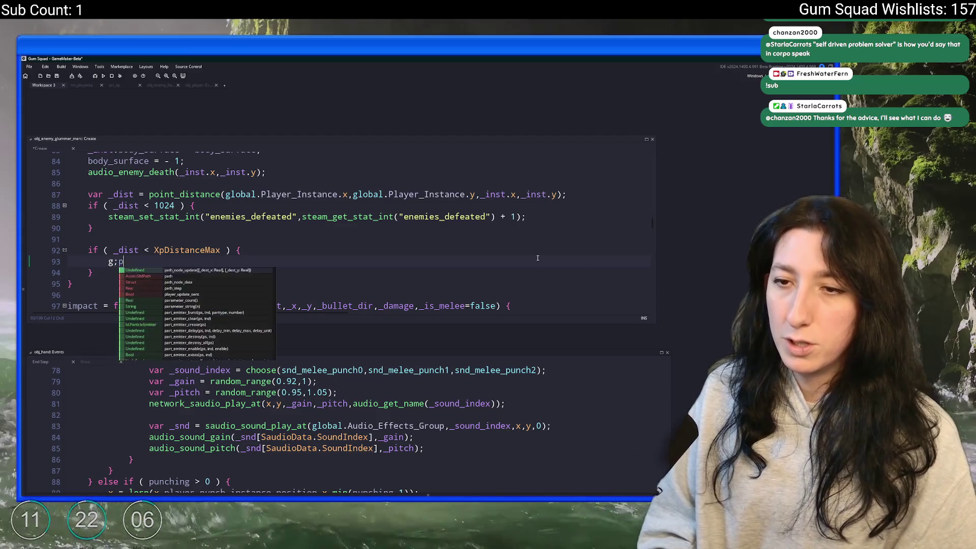
{"action": "type", "text": "global.Pla"}
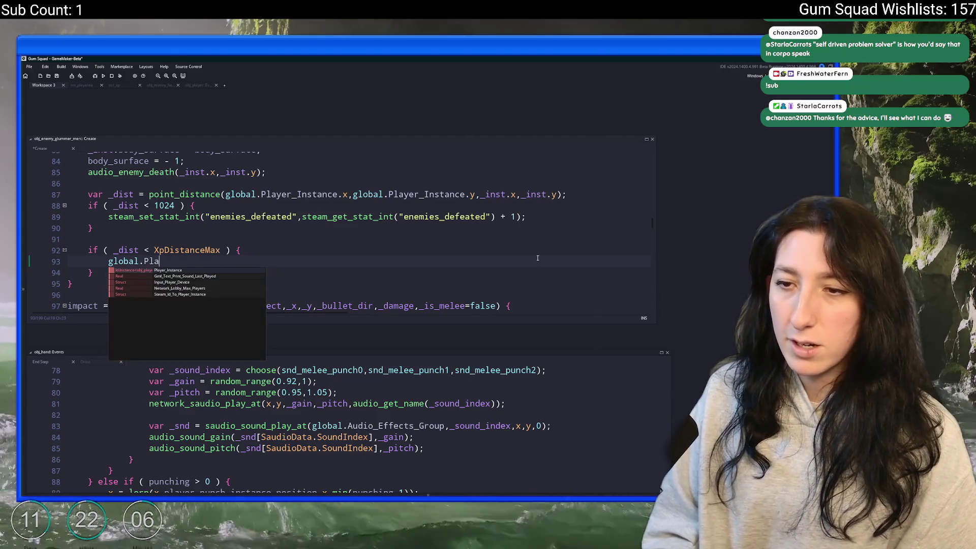
{"action": "type", "text": "yer_Instance.xp_sys"}
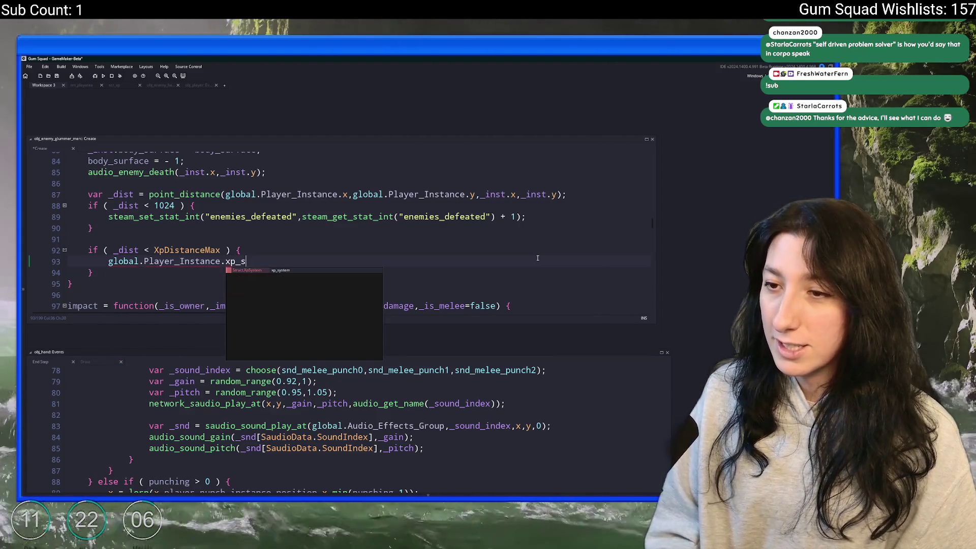
{"action": "key", "text": "Return"}
{"action": "type", "text": ".gain("}
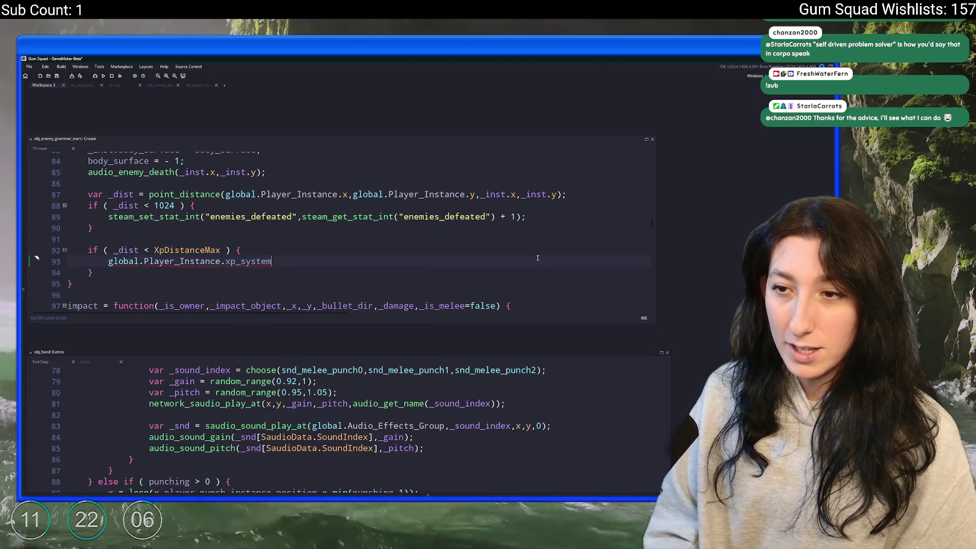
{"action": "type", "text": "xp);"}
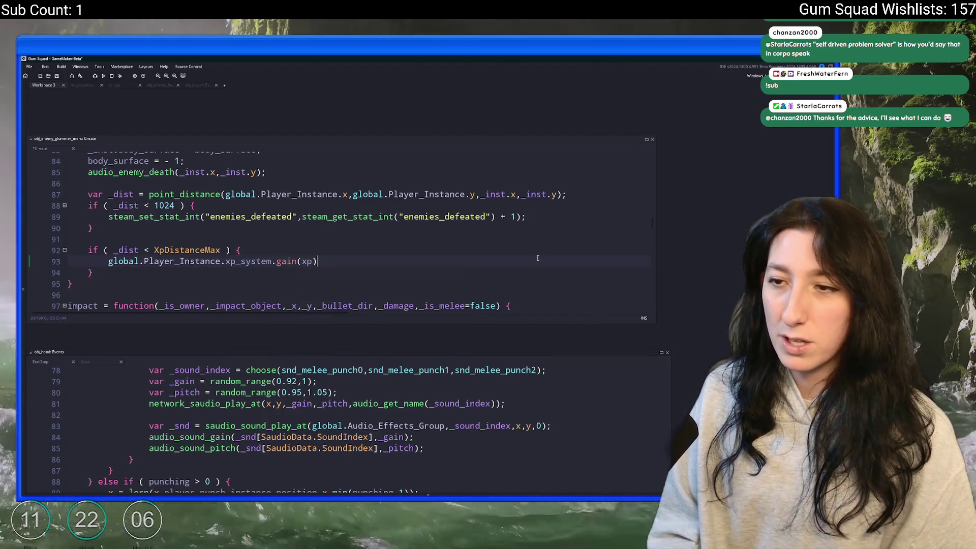
{"action": "mouse_move", "coordinate": [104, 264]}
{"action": "left_mouse_down"}
{"action": "mouse_move", "coordinate": [387, 301]}
{"action": "mouse_move", "coordinate": [376, 285]}
{"action": "left_mouse_up"}
{"action": "scroll", "coordinate": [378, 283], "scroll_direction": "up", "scroll_amount": 2}
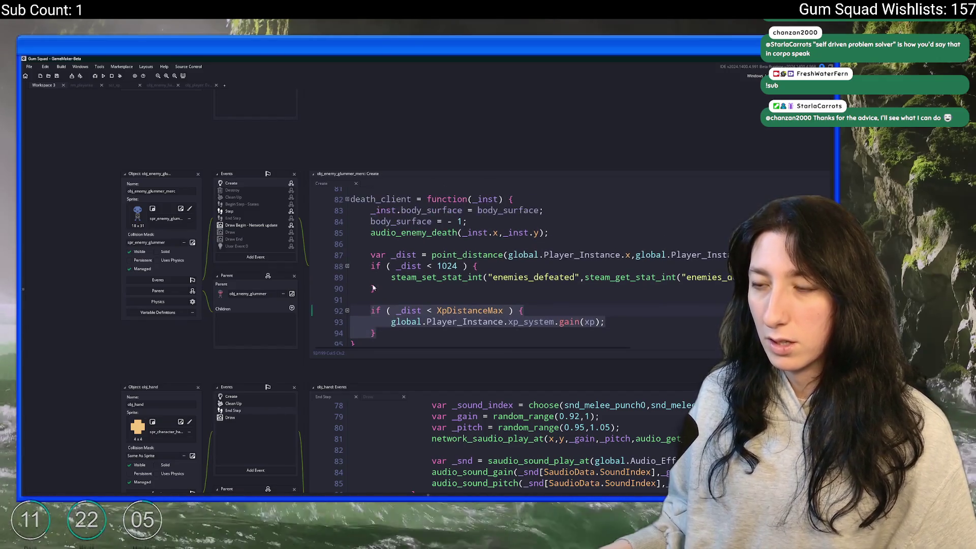
Step: Search the project for 'death_client =' to list every object defining it
{"action": "left_click_drag", "start_coordinate": [424, 237], "coordinate": [341, 239]}
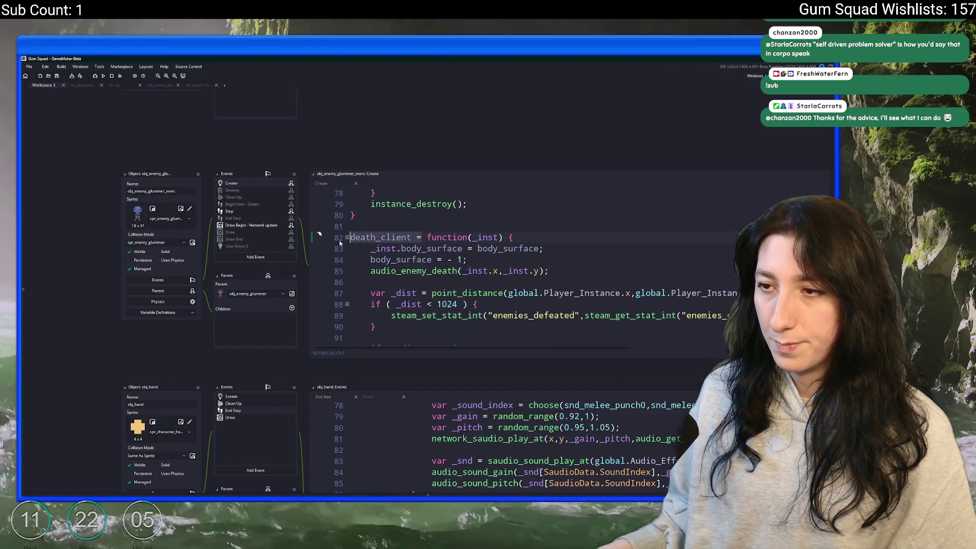
{"action": "key", "text": "ctrl+f"}
{"action": "scroll", "coordinate": [385, 232], "scroll_direction": "down", "scroll_amount": 5}
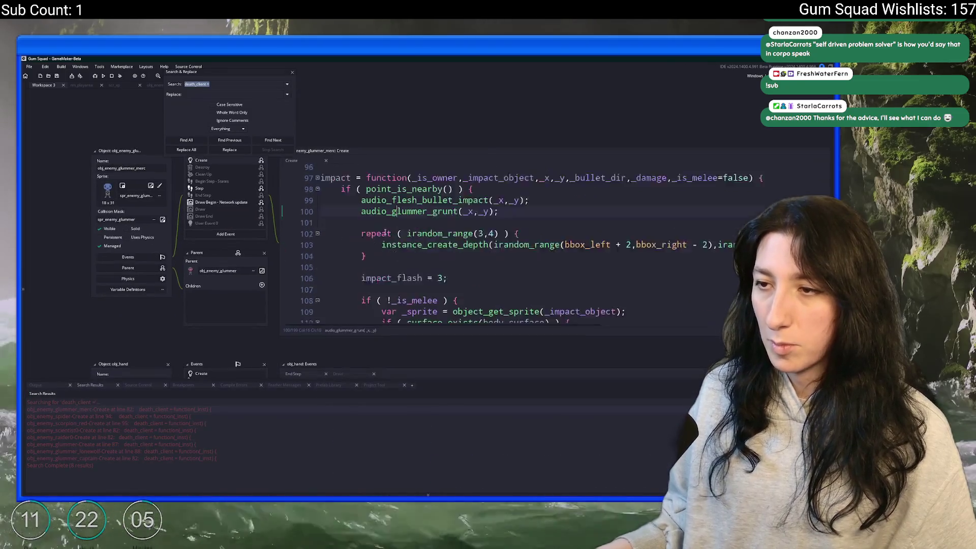
{"action": "scroll", "coordinate": [385, 232], "scroll_direction": "up", "scroll_amount": 5}
{"action": "scroll", "coordinate": [381, 254], "scroll_direction": "down", "scroll_amount": 6}
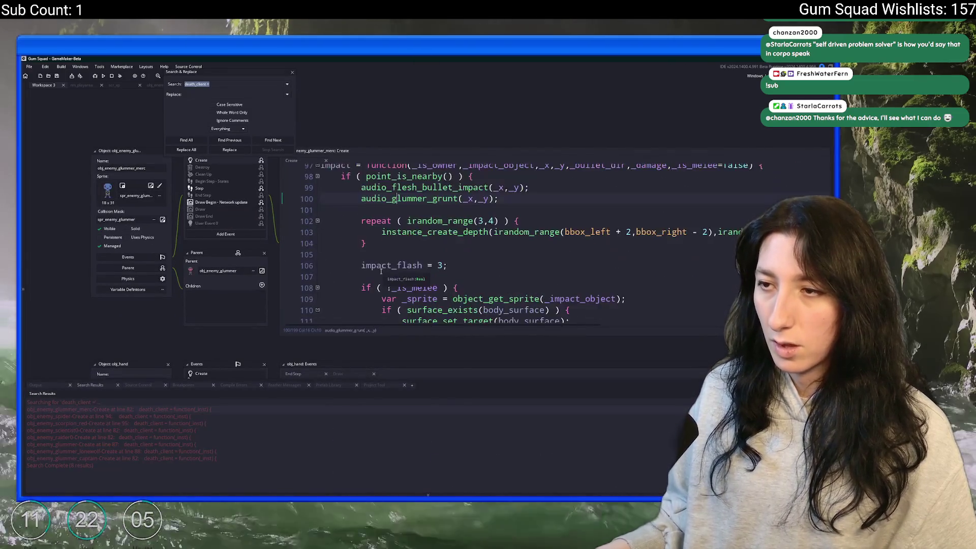
{"action": "scroll", "coordinate": [374, 293], "scroll_direction": "up", "scroll_amount": 6}
{"action": "scroll", "coordinate": [374, 293], "scroll_direction": "up", "scroll_amount": 4}
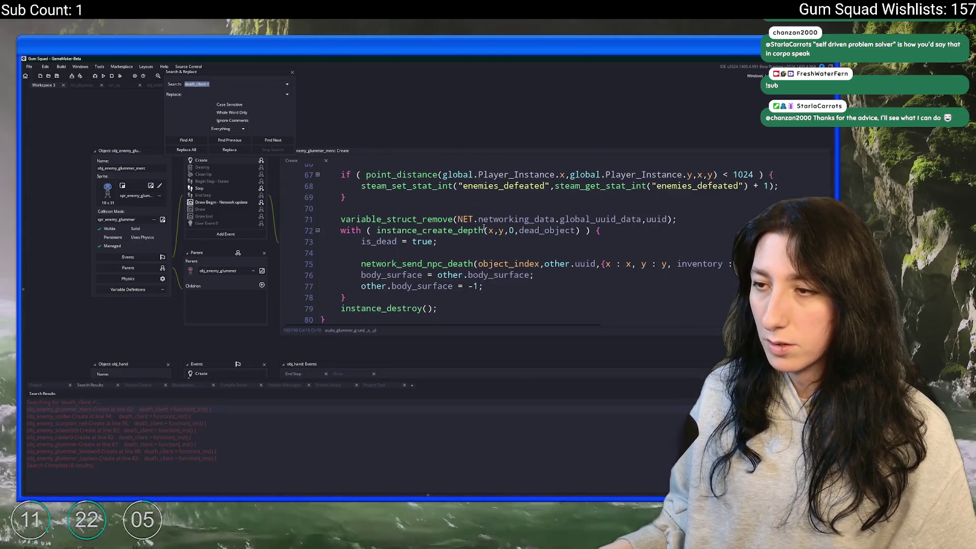
{"action": "scroll", "coordinate": [474, 225], "scroll_direction": "up", "scroll_amount": 1}
Step: Paste the XpDistanceMax XP-gain block after the 1024 check in the merc's other death code
{"action": "left_click", "coordinate": [452, 254]}
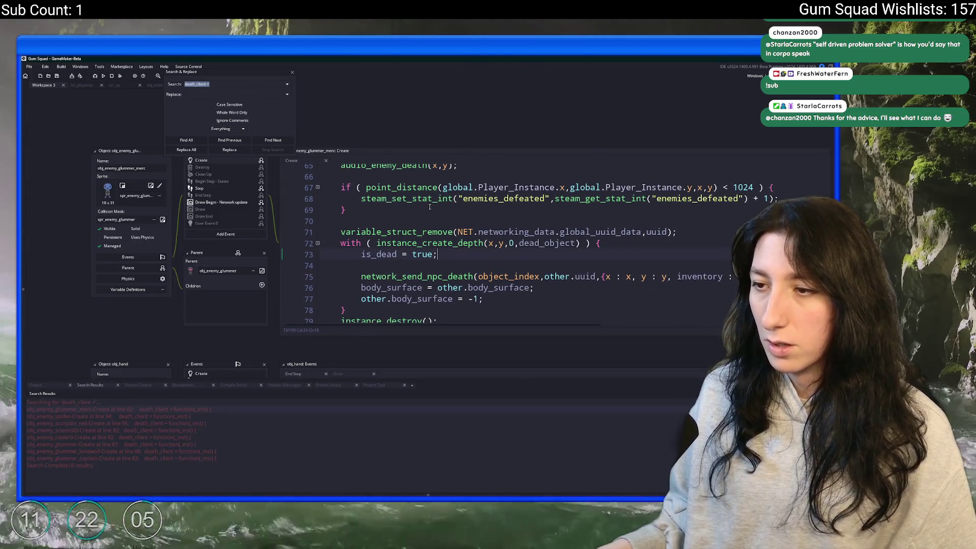
{"action": "scroll", "coordinate": [486, 224], "scroll_direction": "up", "scroll_amount": 1}
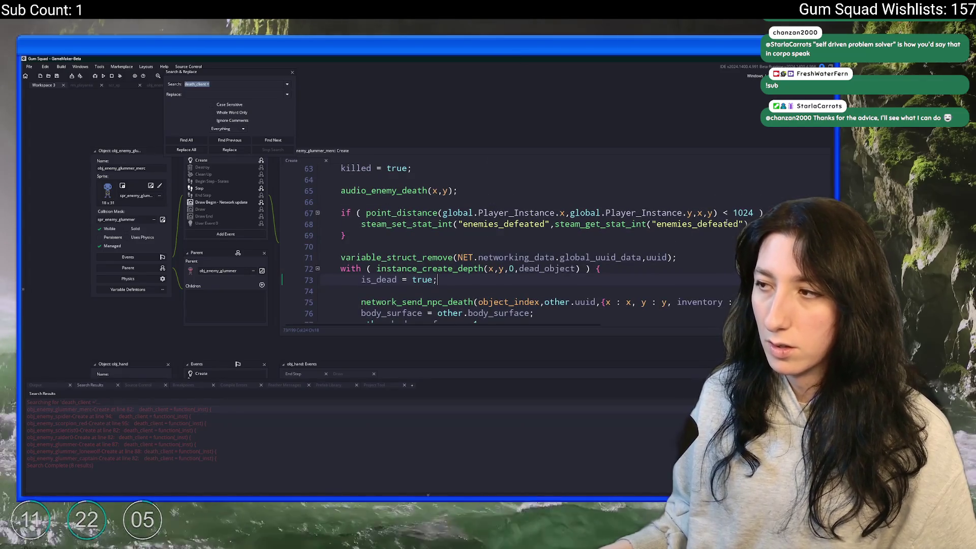
{"action": "left_click", "coordinate": [419, 235]}
{"action": "type", "text": "if ( _dist < XpDistanceMax ) { \tglobal.Player_Instance.xp_system.gain(xp); }"}
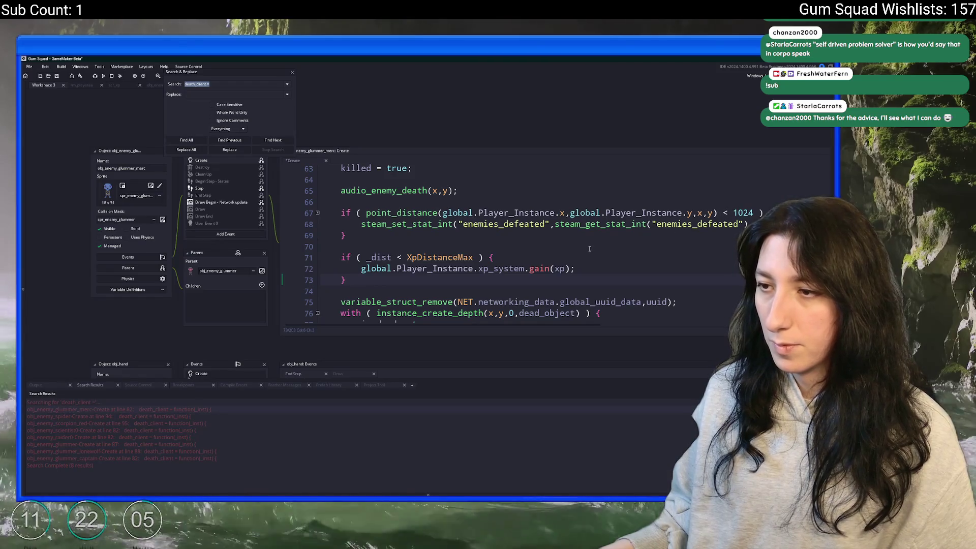
{"action": "left_click", "coordinate": [610, 190]}
{"action": "scroll", "coordinate": [660, 254], "scroll_direction": "down", "scroll_amount": 6}
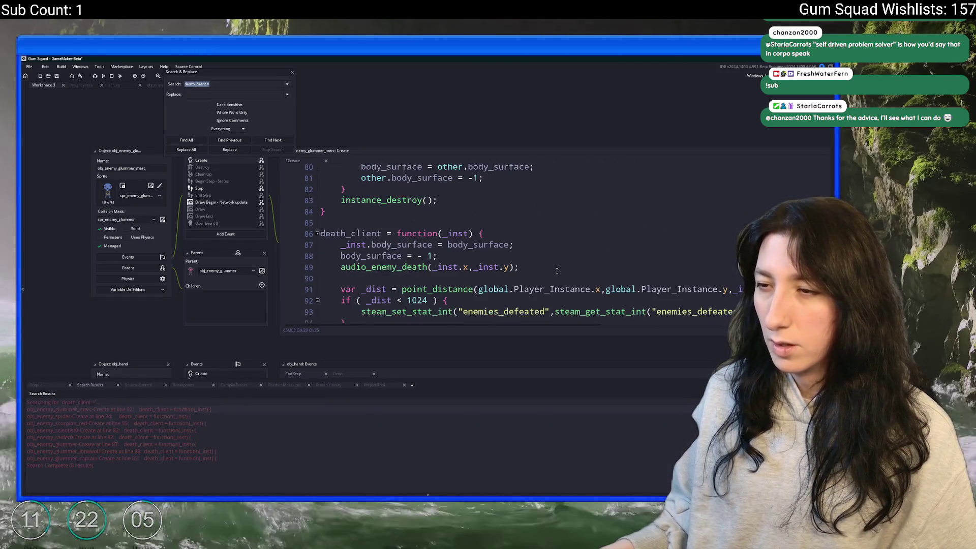
{"action": "scroll", "coordinate": [625, 272], "scroll_direction": "down", "scroll_amount": 2}
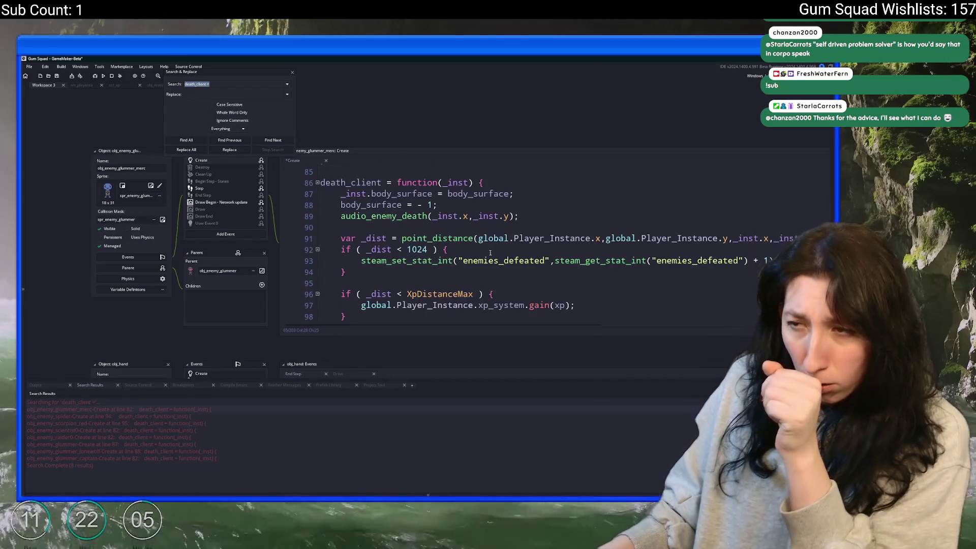
Step: Select the _dist-based distance checks, including the _dist line, from death_client
{"action": "scroll", "coordinate": [462, 255], "scroll_direction": "down", "scroll_amount": 1}
{"action": "mouse_move", "coordinate": [381, 279]}
{"action": "left_mouse_down"}
{"action": "mouse_move", "coordinate": [347, 256]}
{"action": "mouse_move", "coordinate": [341, 211]}
{"action": "left_mouse_up"}
{"action": "scroll", "coordinate": [372, 285], "scroll_direction": "up", "scroll_amount": 2}
{"action": "scroll", "coordinate": [372, 289], "scroll_direction": "down", "scroll_amount": 1}
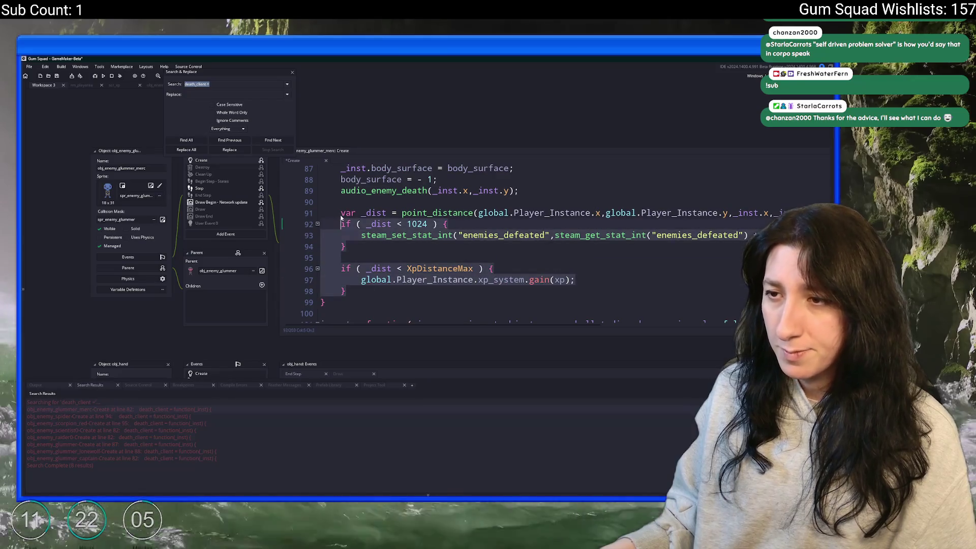
{"action": "key", "text": "shift+Up"}
{"action": "scroll", "coordinate": [439, 239], "scroll_direction": "up", "scroll_amount": 3}
{"action": "scroll", "coordinate": [440, 239], "scroll_direction": "up", "scroll_amount": 5}
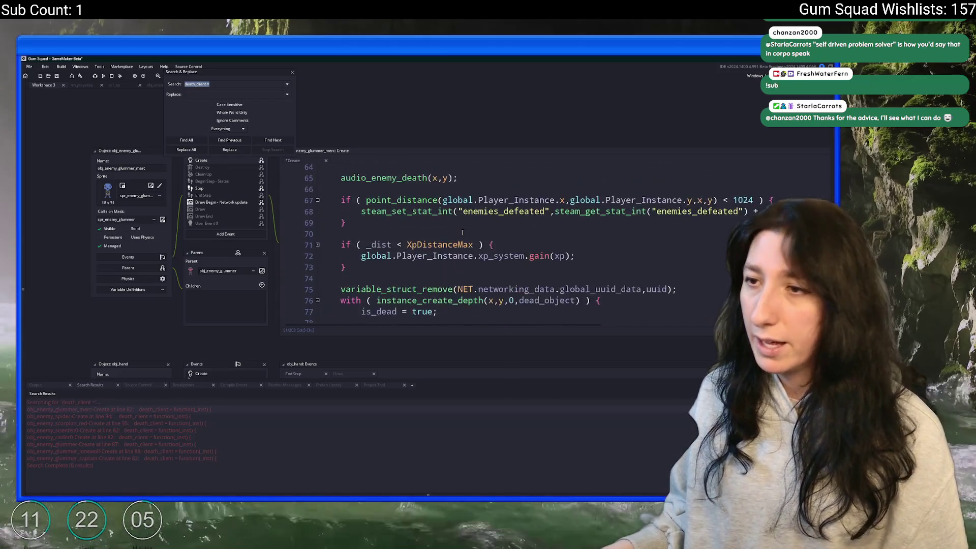
{"action": "scroll", "coordinate": [390, 259], "scroll_direction": "down", "scroll_amount": 2}
Step: Paste the _dist checks over old lines 67–73 and target x,y instead of _inst
{"action": "mouse_move", "coordinate": [390, 259]}
{"action": "left_mouse_down"}
{"action": "mouse_move", "coordinate": [341, 224]}
{"action": "mouse_move", "coordinate": [340, 187]}
{"action": "left_mouse_up"}
{"action": "key", "text": "ctrl+v"}
{"action": "key", "text": "ctrl+z"}
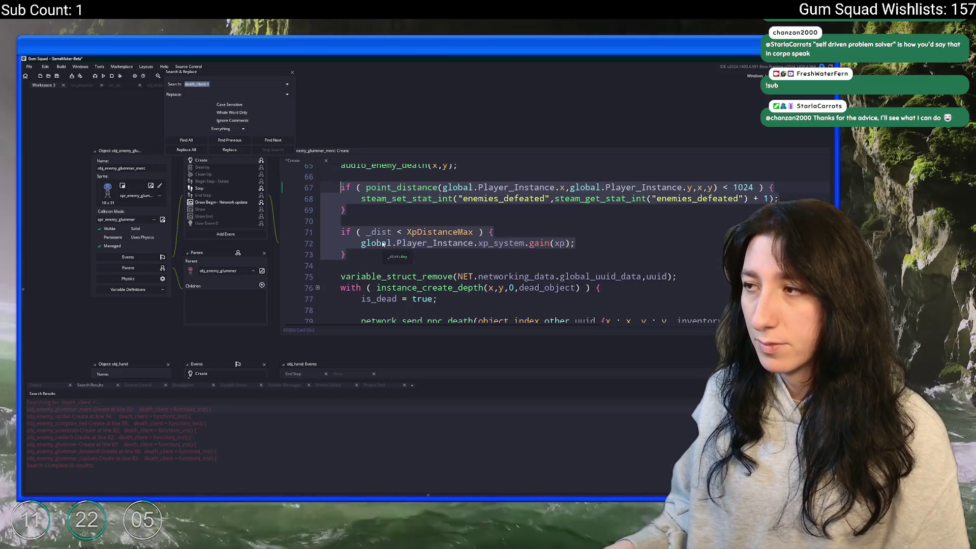
{"action": "key", "text": "ctrl+y"}
{"action": "double_click", "coordinate": [747, 188]}
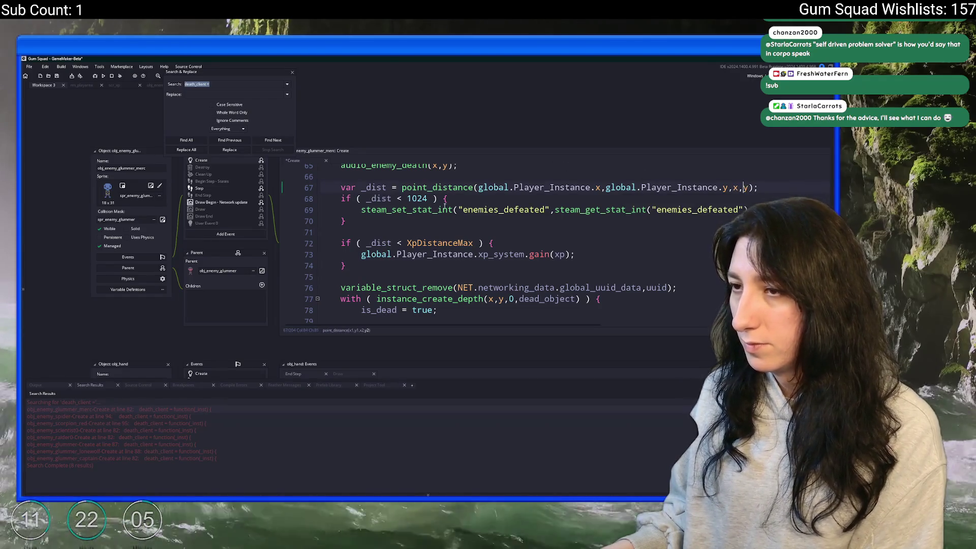
{"action": "left_click", "coordinate": [412, 210]}
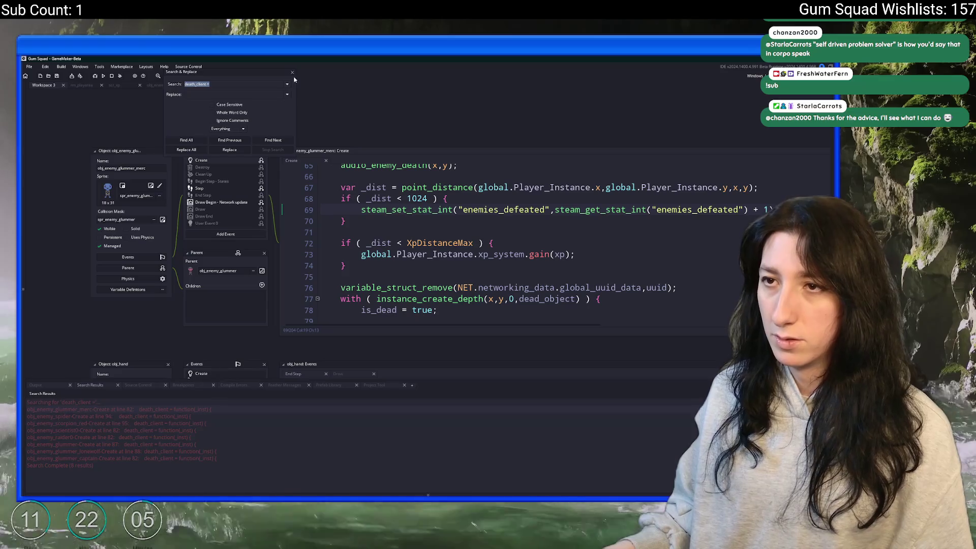
{"action": "left_click", "coordinate": [292, 73]}
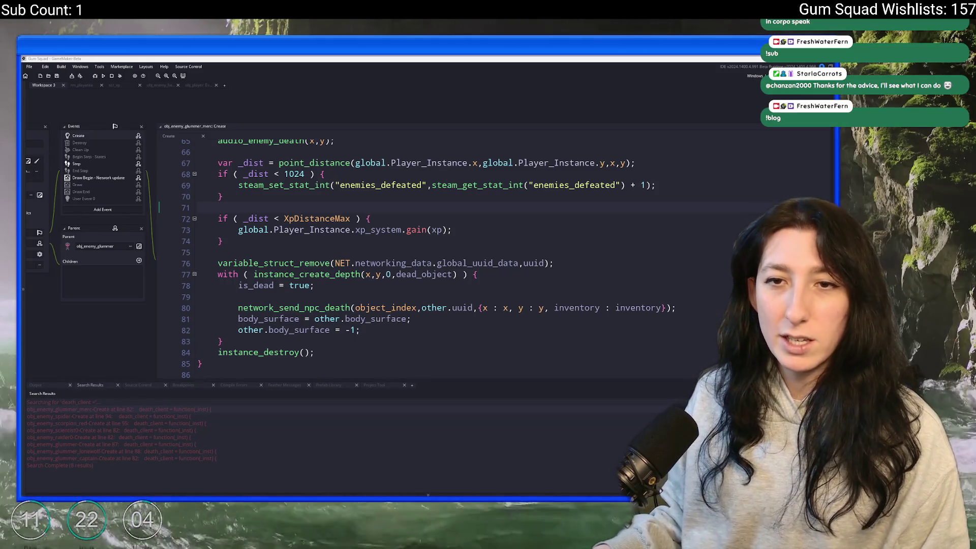
Step: Switch to the browser showing the 'Making a Multiplayer Game In 3 Months' blog post
{"action": "key", "text": "alt+Tab"}
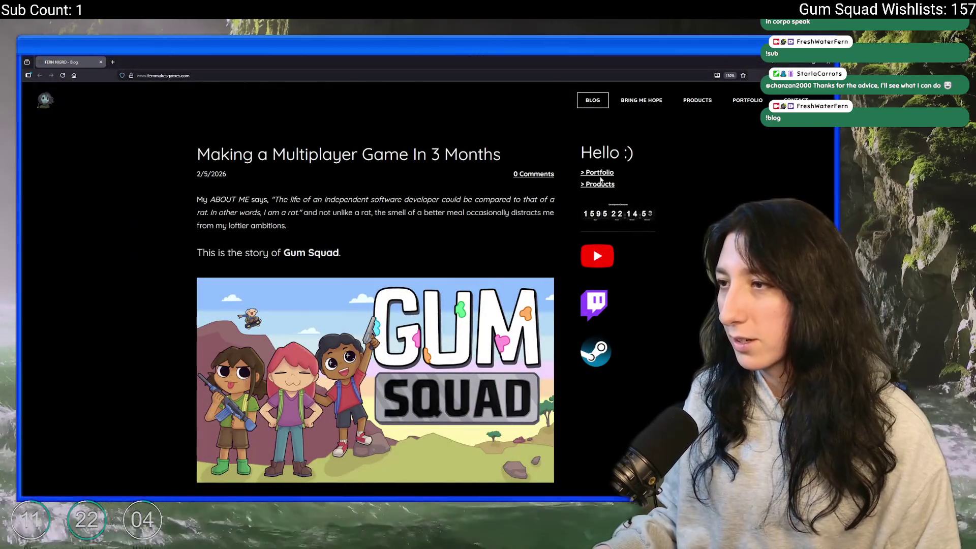
Step: Highlight the Empathetic listener, persuasive speaker, Project lead, Marketing and Music production skills
{"action": "scroll", "coordinate": [155, 227], "scroll_direction": "down", "scroll_amount": 10}
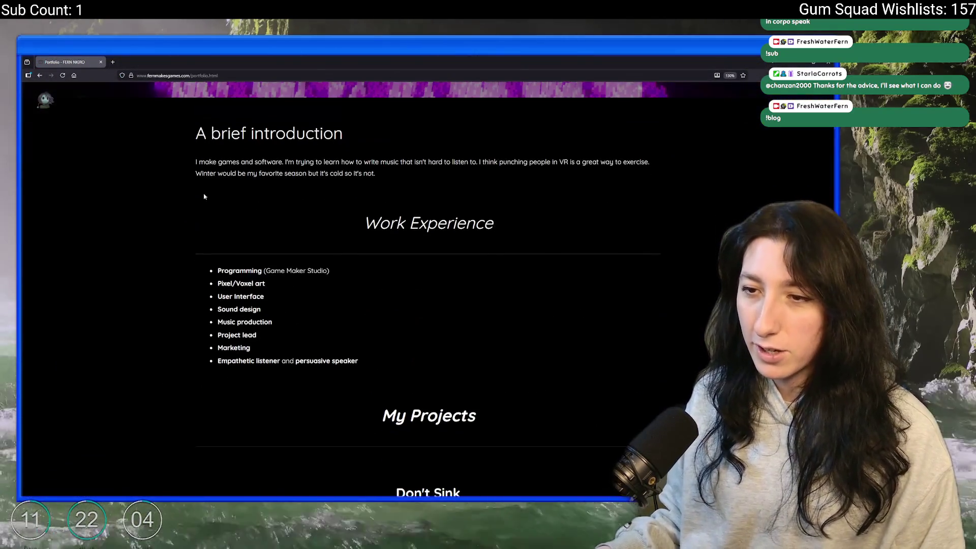
{"action": "scroll", "coordinate": [156, 226], "scroll_direction": "up", "scroll_amount": 9}
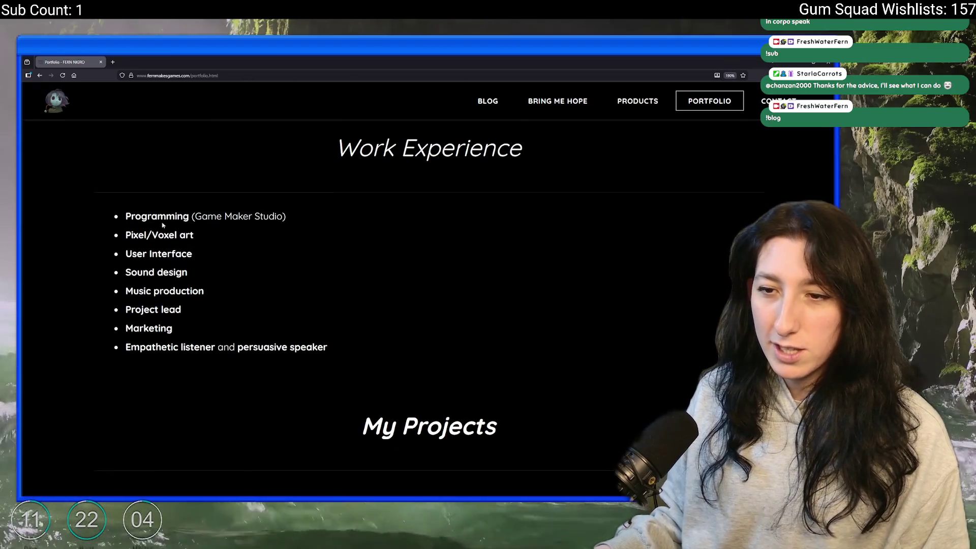
{"action": "scroll", "coordinate": [147, 239], "scroll_direction": "up", "scroll_amount": 4}
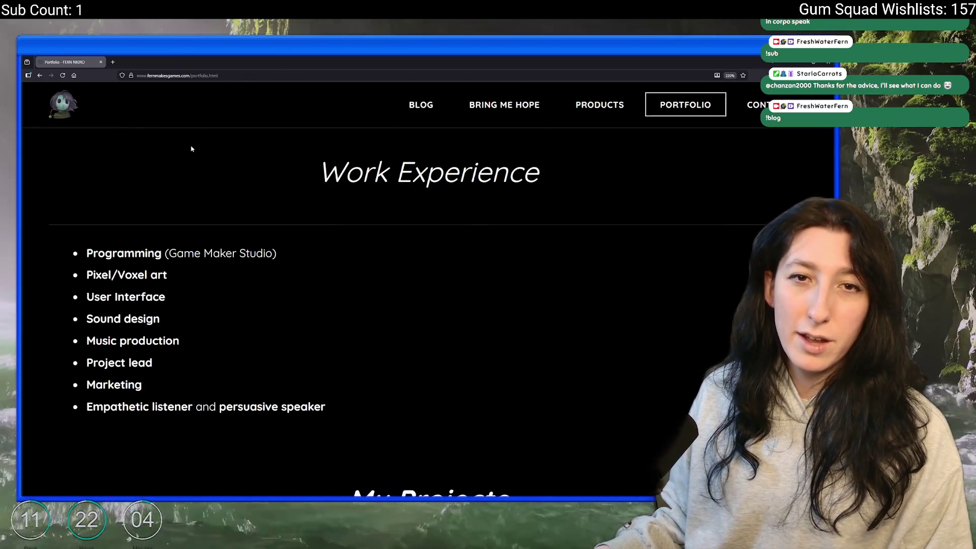
{"action": "left_click_drag", "start_coordinate": [87, 409], "coordinate": [213, 447]}
{"action": "left_click", "coordinate": [217, 477]}
{"action": "left_click_drag", "start_coordinate": [219, 407], "coordinate": [333, 405]}
{"action": "left_click", "coordinate": [368, 409]}
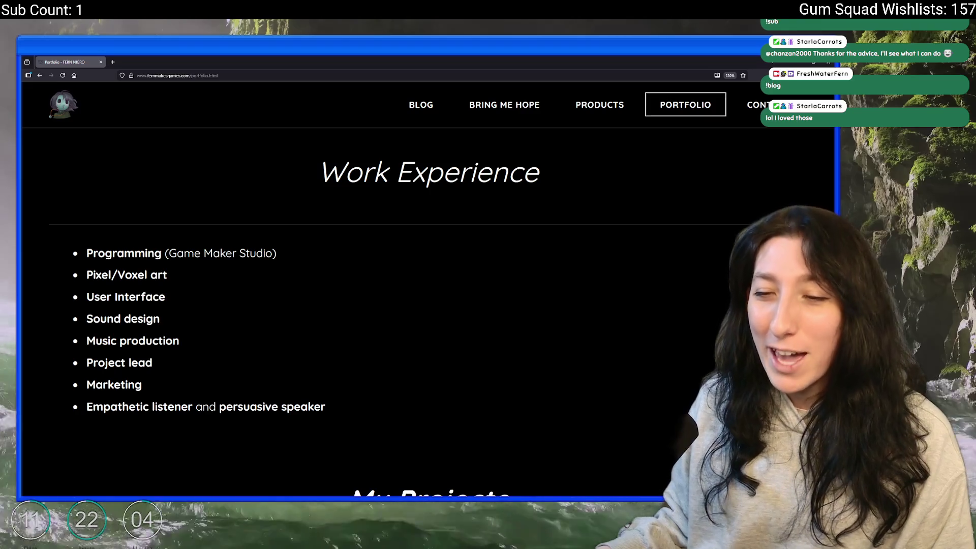
{"action": "left_click_drag", "start_coordinate": [154, 363], "coordinate": [92, 357]}
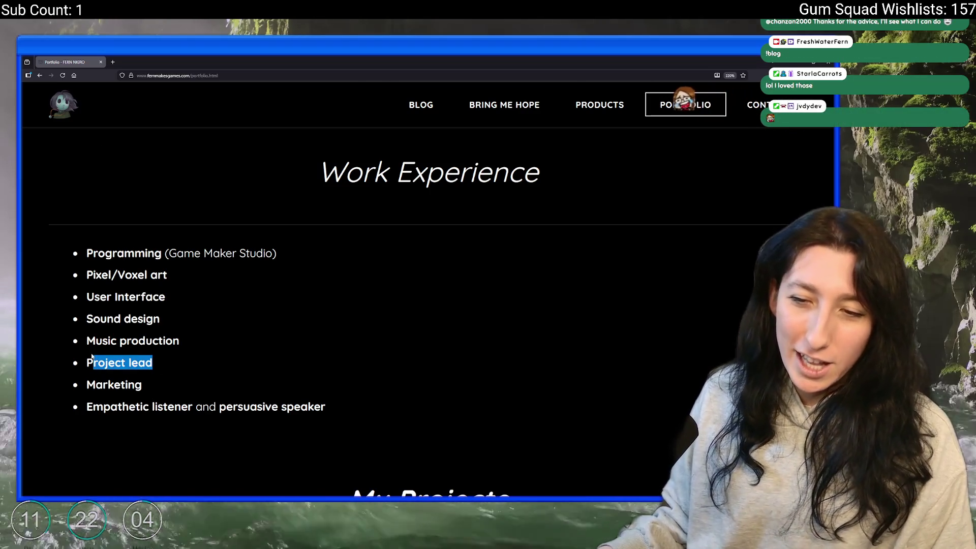
{"action": "left_click_drag", "start_coordinate": [143, 385], "coordinate": [80, 386]}
{"action": "left_click", "coordinate": [182, 349]}
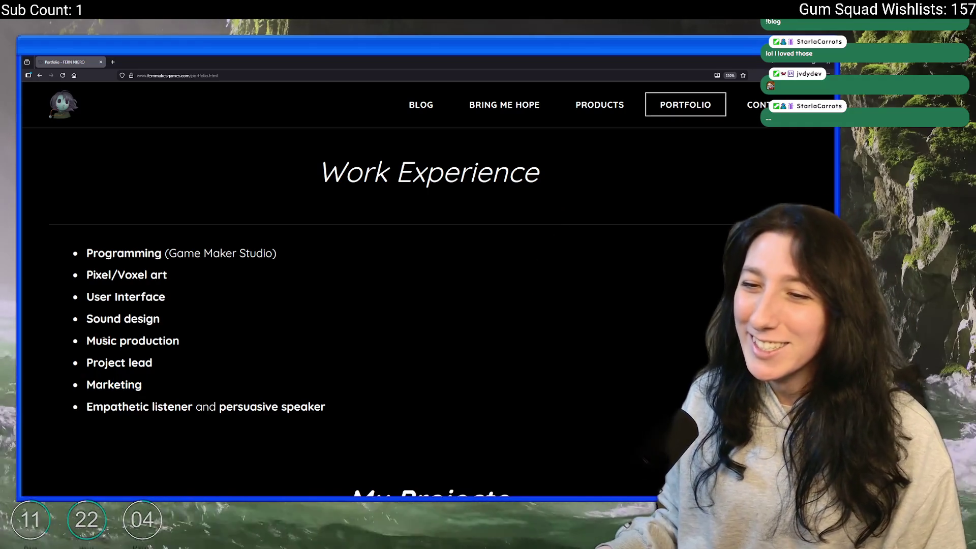
{"action": "mouse_move", "coordinate": [91, 335]}
{"action": "left_mouse_down"}
{"action": "mouse_move", "coordinate": [179, 341]}
{"action": "mouse_move", "coordinate": [79, 319]}
{"action": "left_mouse_up"}
{"action": "left_click", "coordinate": [192, 339]}
Step: Highlight Sound design, User Interface and Pixel/Voxel art, reset zoom to 100%, then return to the browser
{"action": "mouse_move", "coordinate": [171, 298]}
{"action": "left_mouse_down"}
{"action": "mouse_move", "coordinate": [112, 298]}
{"action": "mouse_move", "coordinate": [62, 277]}
{"action": "mouse_move", "coordinate": [292, 257]}
{"action": "mouse_move", "coordinate": [174, 257]}
{"action": "mouse_move", "coordinate": [277, 256]}
{"action": "left_mouse_up"}
{"action": "left_click", "coordinate": [180, 277]}
{"action": "left_click", "coordinate": [273, 324]}
{"action": "mouse_move", "coordinate": [192, 407]}
{"action": "left_mouse_down"}
{"action": "mouse_move", "coordinate": [86, 385]}
{"action": "mouse_move", "coordinate": [86, 253]}
{"action": "left_mouse_up"}
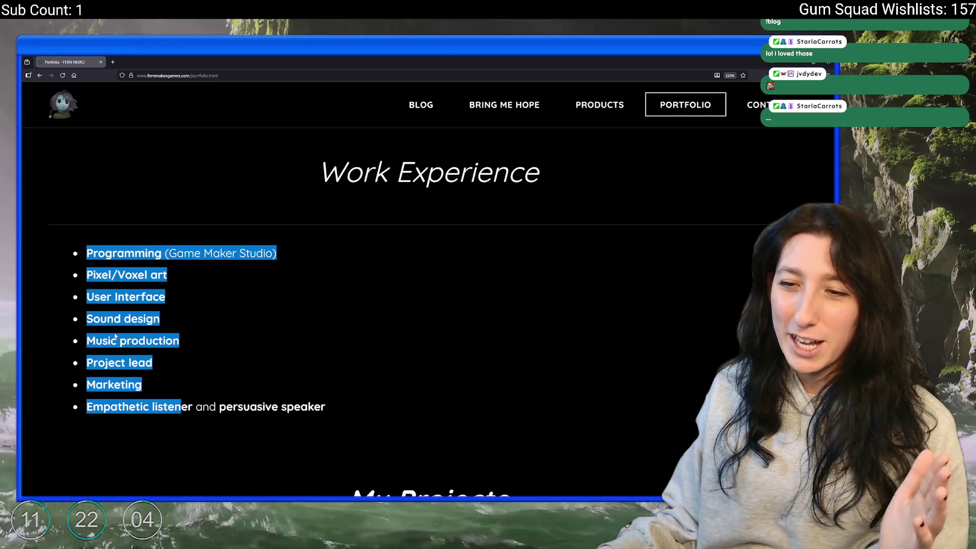
{"action": "mouse_move", "coordinate": [325, 407]}
{"action": "left_mouse_down"}
{"action": "mouse_move", "coordinate": [113, 397]}
{"action": "mouse_move", "coordinate": [66, 427]}
{"action": "left_mouse_up"}
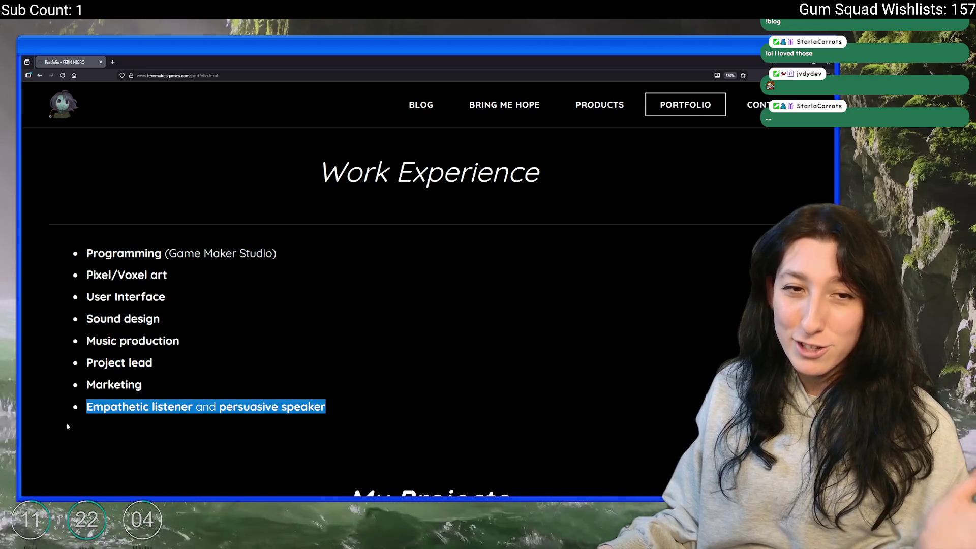
{"action": "left_click", "coordinate": [185, 348]}
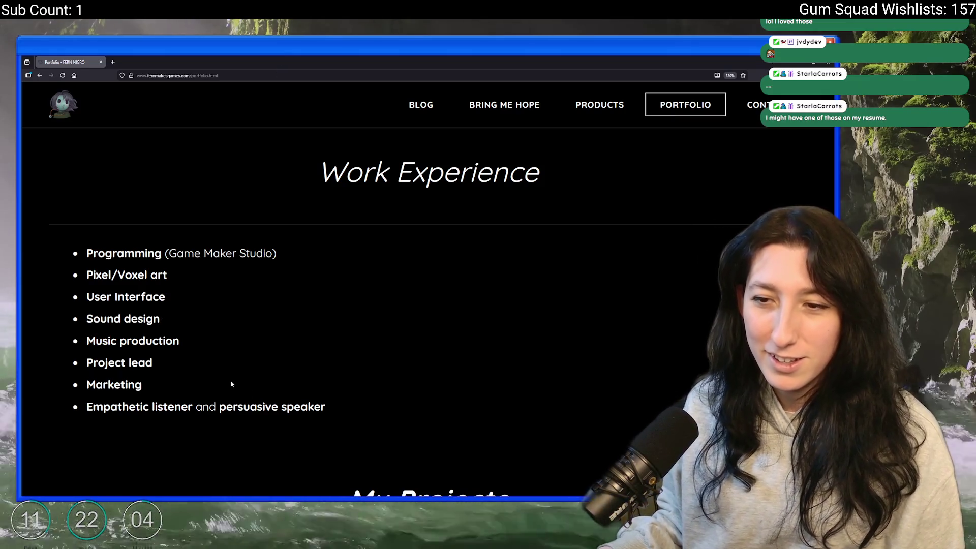
{"action": "key", "text": "ctrl+minus"}
{"action": "key", "text": "ctrl+minus"}
{"action": "key", "text": "ctrl+minus"}
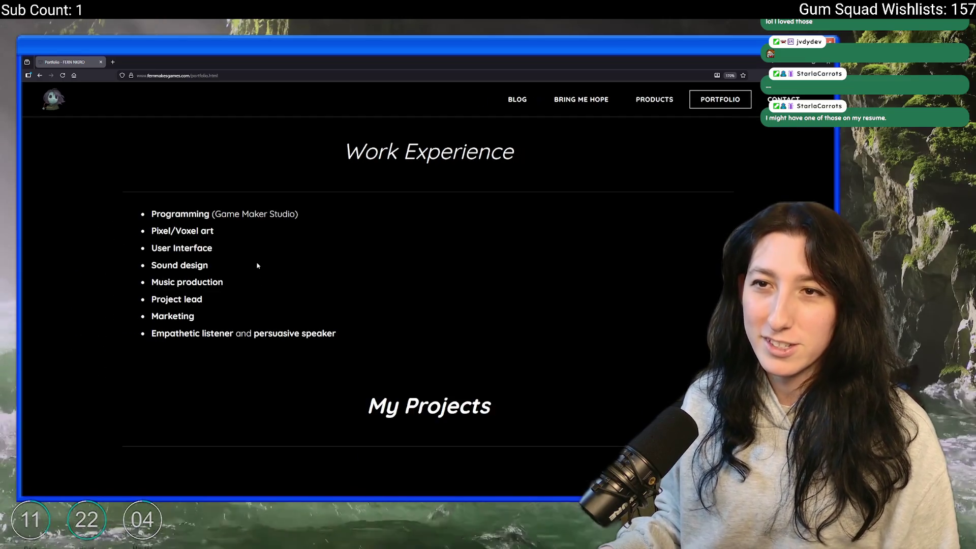
{"action": "key", "text": "ctrl+minus"}
{"action": "key", "text": "ctrl+minus"}
{"action": "key", "text": "ctrl+minus"}
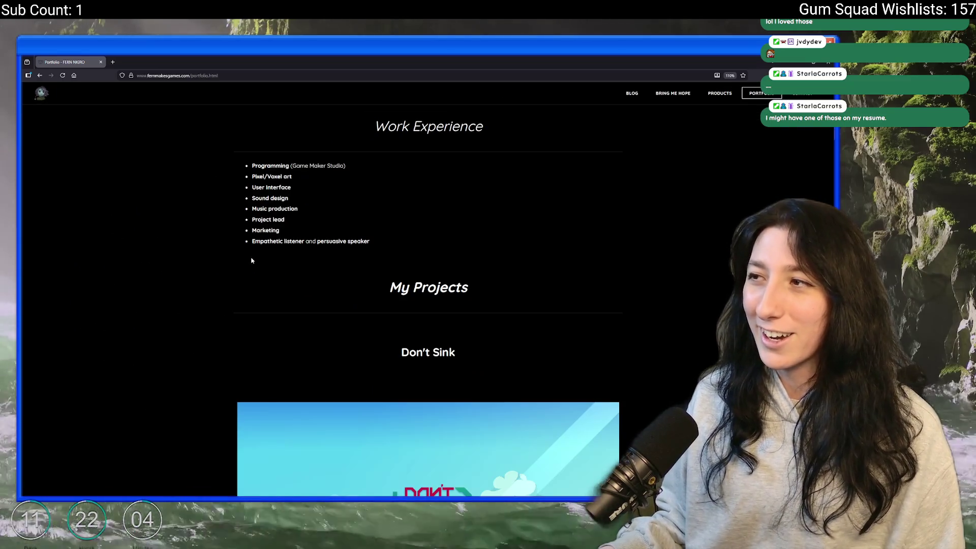
{"action": "key", "text": "alt+Tab"}
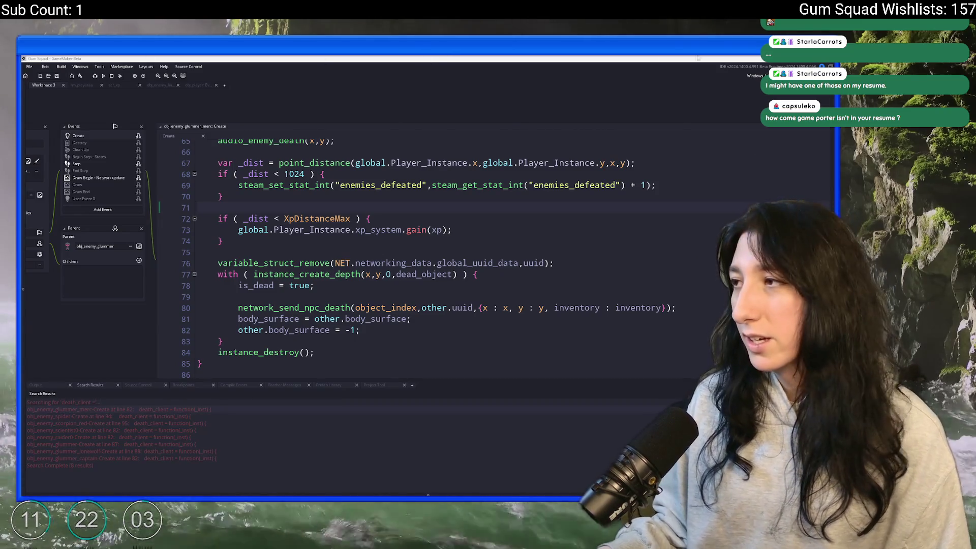
{"action": "key", "text": "alt+Tab"}
Step: Load fernmakesgames.com, open its Portfolio page and zoom out to 110%
{"action": "left_click", "coordinate": [320, 72]}
{"action": "type", "text": "fernmakesgames.com"}
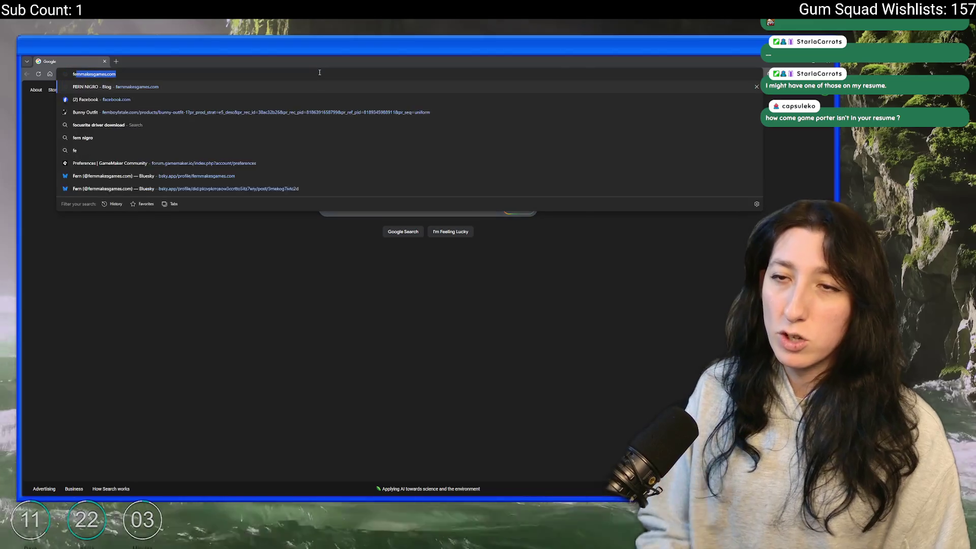
{"action": "key", "text": "Return"}
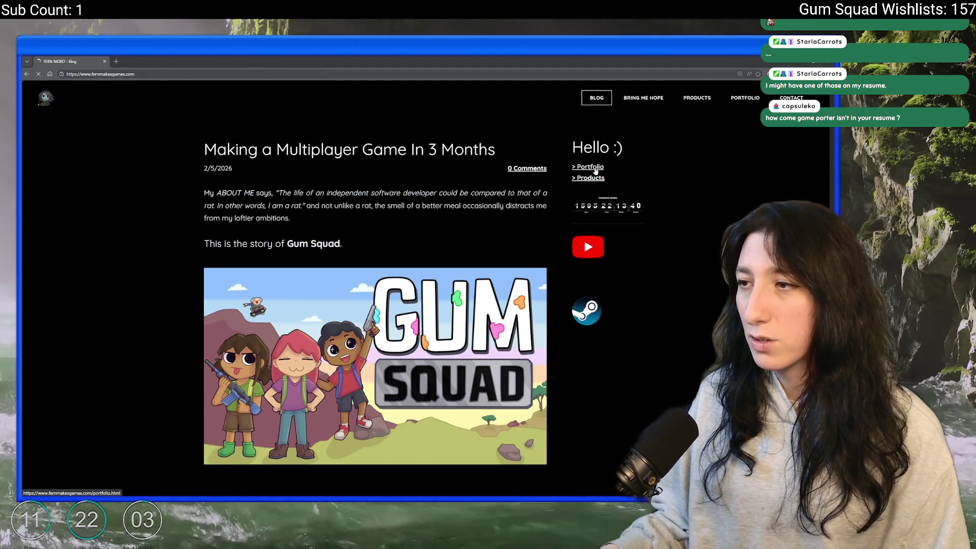
{"action": "left_click", "coordinate": [596, 171]}
{"action": "scroll", "coordinate": [462, 183], "scroll_direction": "down", "scroll_amount": 10}
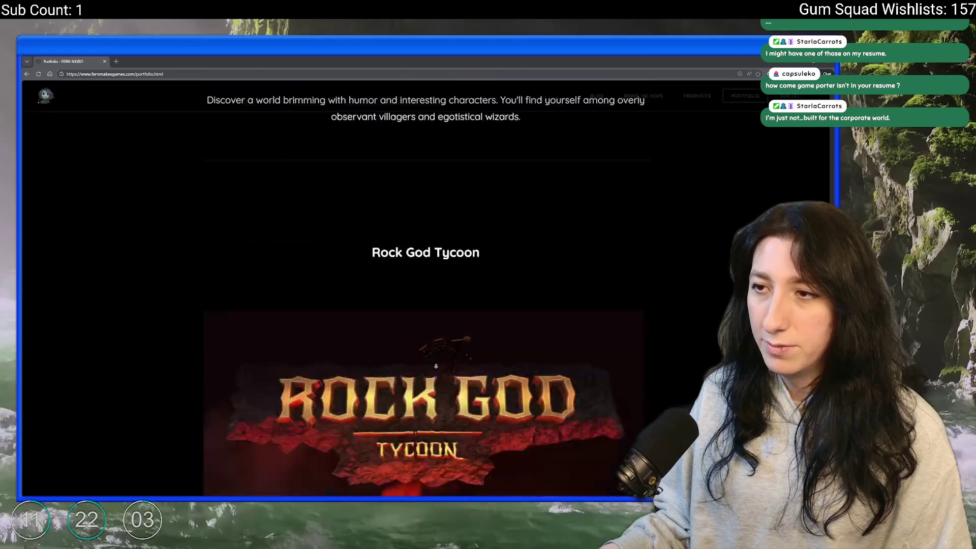
{"action": "scroll", "coordinate": [435, 366], "scroll_direction": "down", "scroll_amount": 15}
{"action": "scroll", "coordinate": [442, 326], "scroll_direction": "up", "scroll_amount": 8}
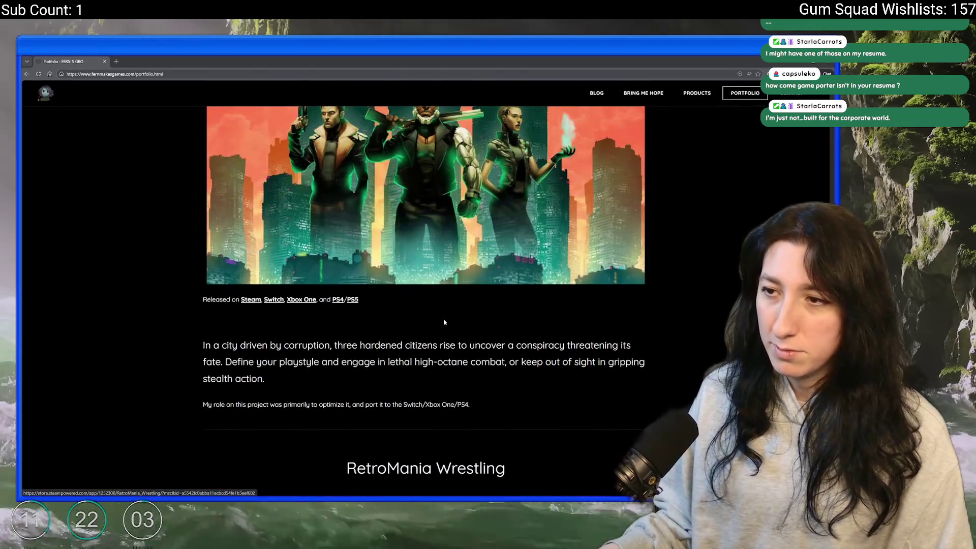
{"action": "key", "text": "ctrl+minus"}
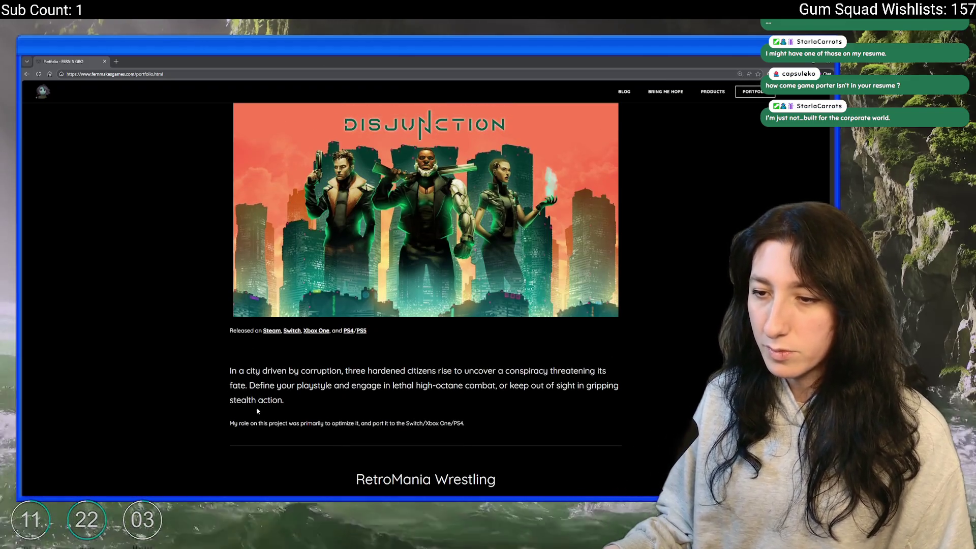
Step: Review the Disjunction, ZERO Sievert and Contract Projects portfolio entries
{"action": "left_click_drag", "start_coordinate": [226, 427], "coordinate": [449, 423]}
{"action": "left_click", "coordinate": [449, 423]}
{"action": "scroll", "coordinate": [333, 364], "scroll_direction": "up", "scroll_amount": 5}
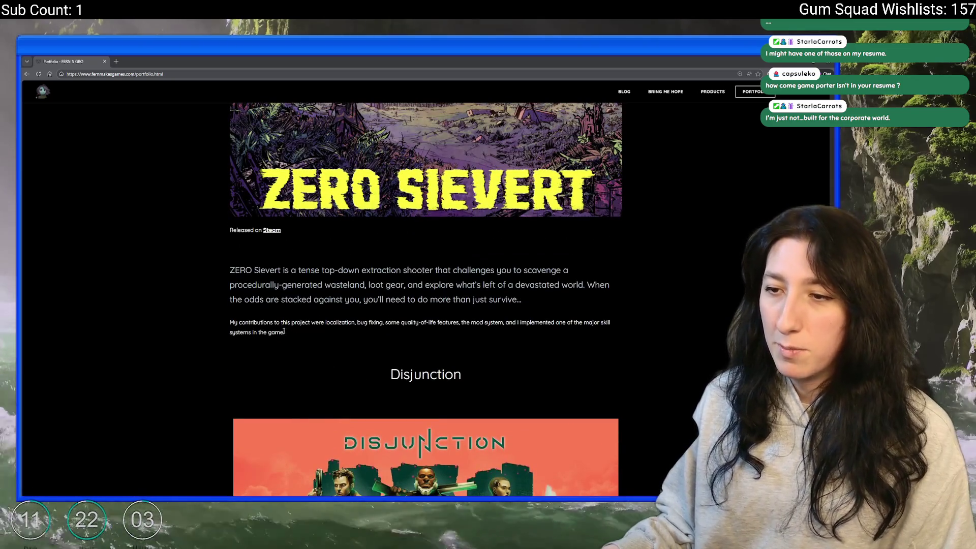
{"action": "left_click_drag", "start_coordinate": [284, 331], "coordinate": [226, 327]}
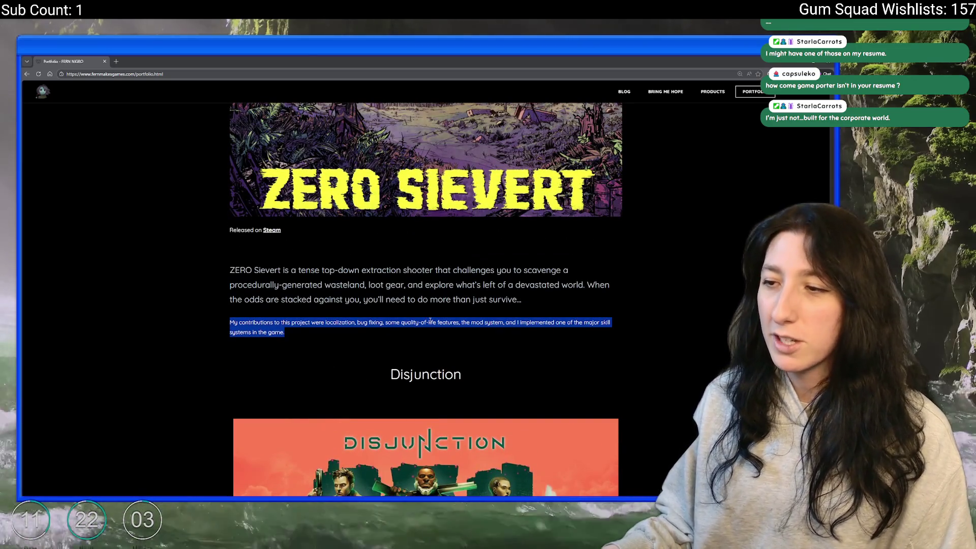
{"action": "left_click", "coordinate": [274, 340]}
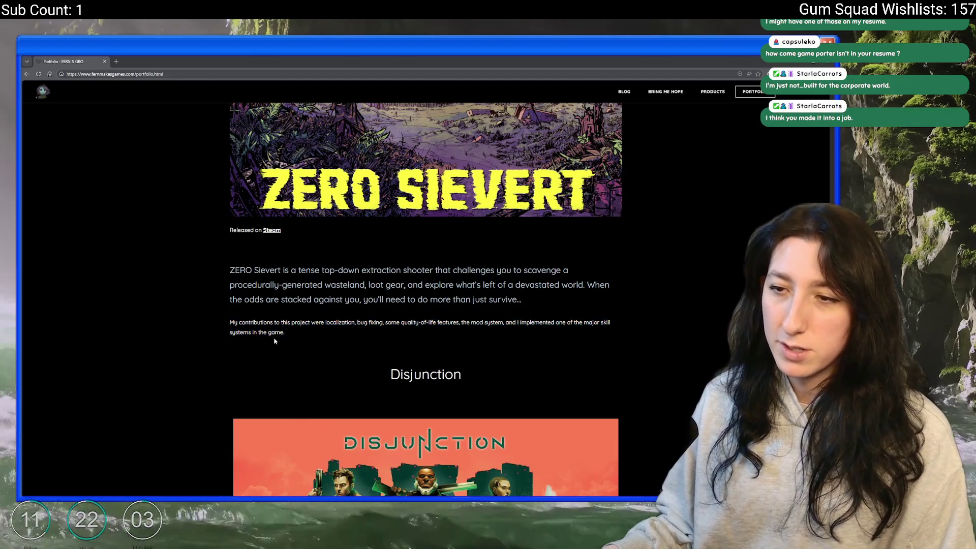
{"action": "scroll", "coordinate": [370, 391], "scroll_direction": "up", "scroll_amount": 10}
{"action": "scroll", "coordinate": [371, 385], "scroll_direction": "down", "scroll_amount": 3}
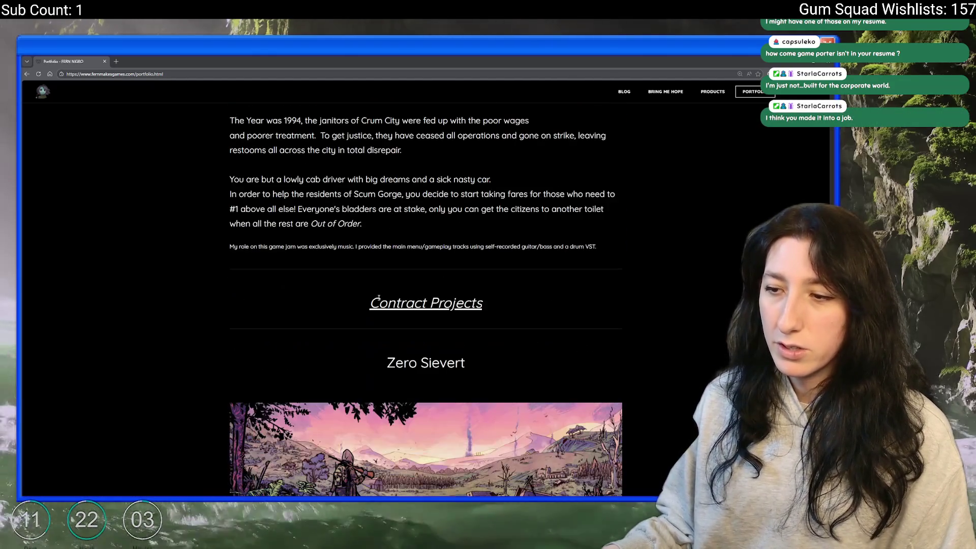
{"action": "left_click_drag", "start_coordinate": [375, 300], "coordinate": [524, 307]}
{"action": "left_click", "coordinate": [275, 318]}
Step: Read the RetroMania release platforms and role, then close the browser
{"action": "scroll", "coordinate": [274, 318], "scroll_direction": "up", "scroll_amount": 7}
{"action": "scroll", "coordinate": [384, 268], "scroll_direction": "up", "scroll_amount": 15}
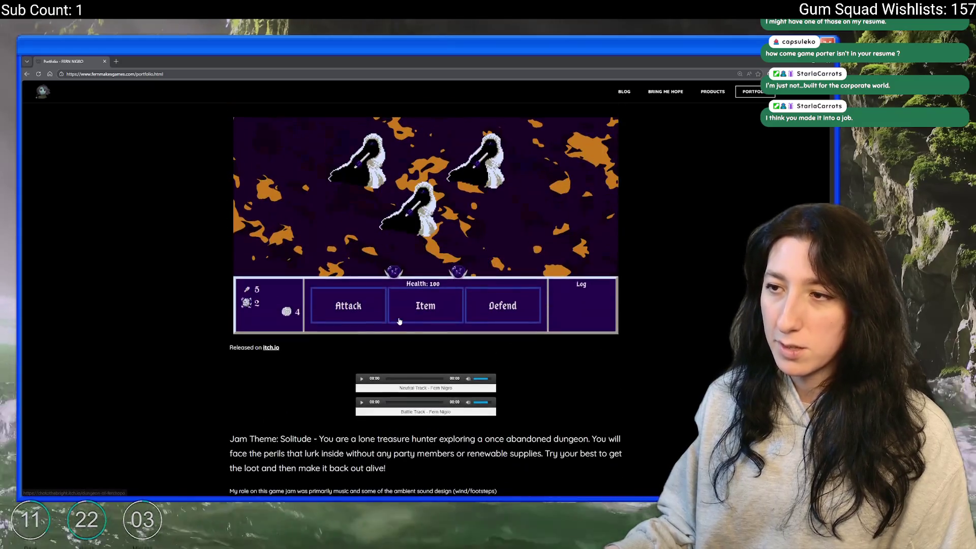
{"action": "scroll", "coordinate": [399, 303], "scroll_direction": "down", "scroll_amount": 10}
{"action": "scroll", "coordinate": [399, 302], "scroll_direction": "down", "scroll_amount": 9}
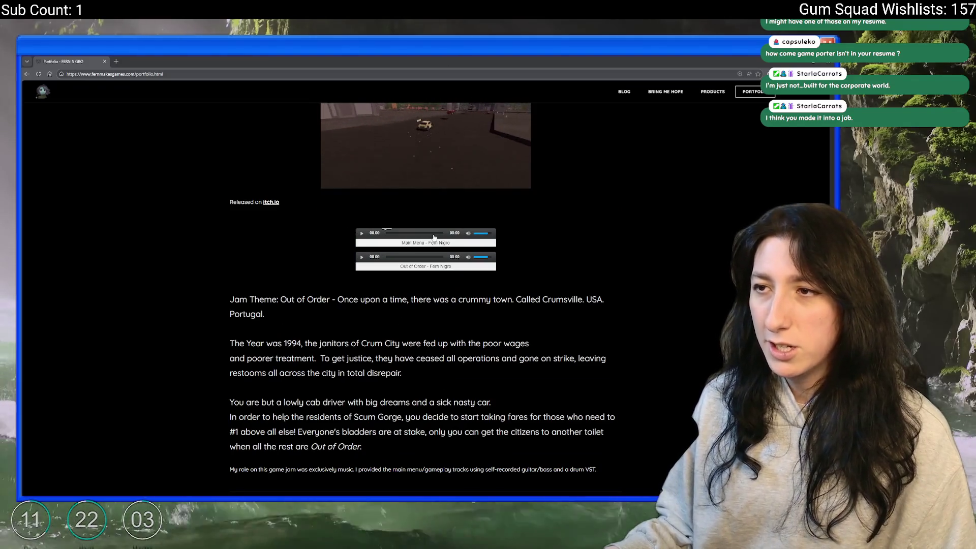
{"action": "scroll", "coordinate": [285, 290], "scroll_direction": "down", "scroll_amount": 6}
{"action": "scroll", "coordinate": [285, 290], "scroll_direction": "down", "scroll_amount": 15}
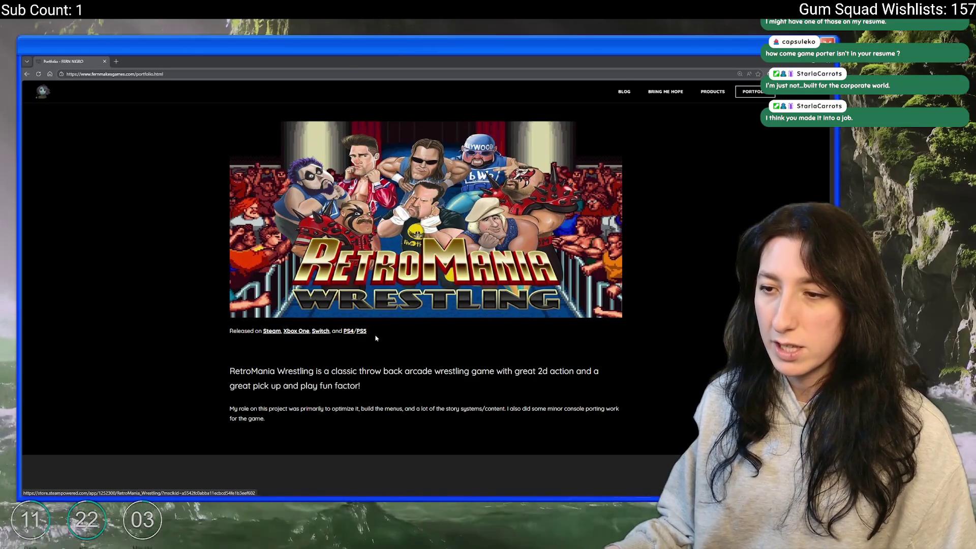
{"action": "triple_click", "coordinate": [376, 338]}
{"action": "left_click", "coordinate": [375, 375]}
{"action": "triple_click", "coordinate": [261, 409]}
{"action": "left_click", "coordinate": [193, 408]}
{"action": "left_click", "coordinate": [104, 61]}
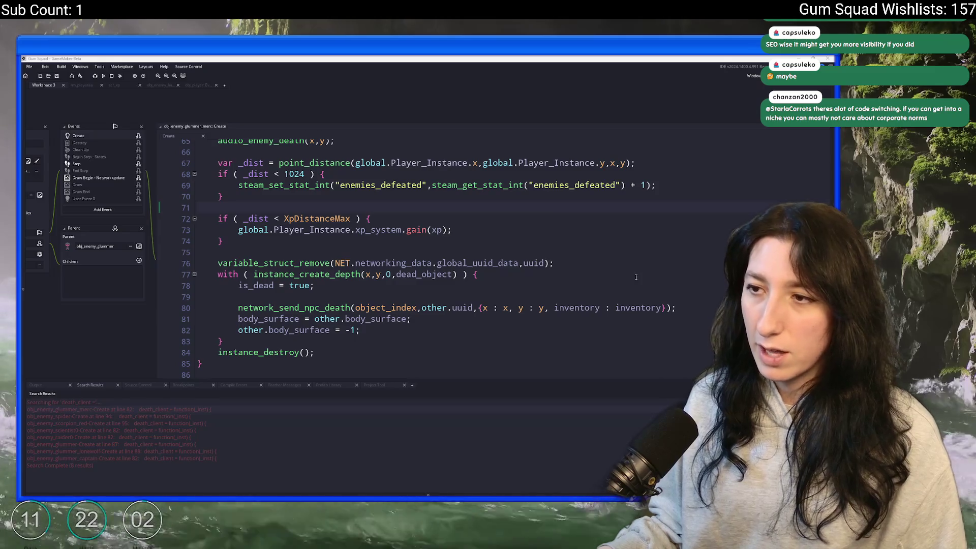
{"action": "left_click", "coordinate": [505, 221]}
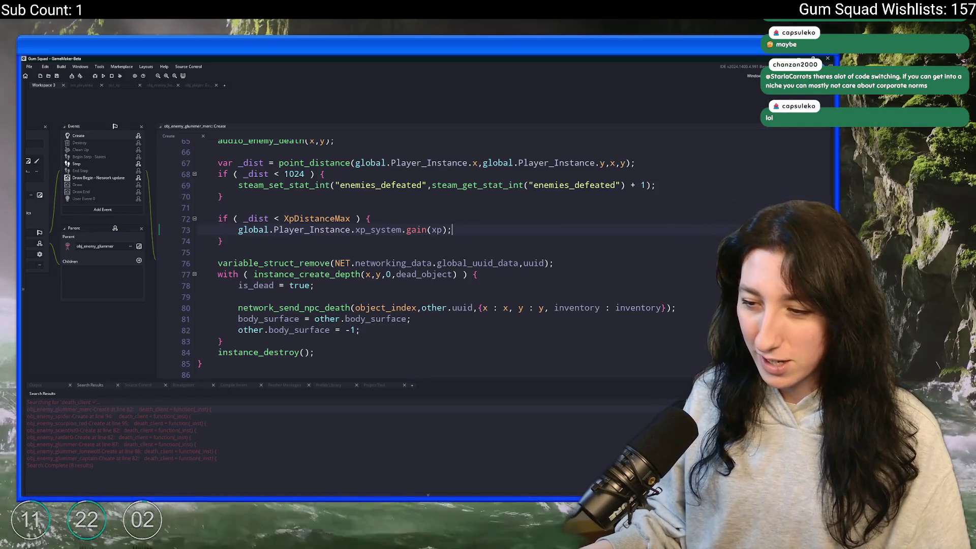
{"action": "left_click", "coordinate": [428, 494]}
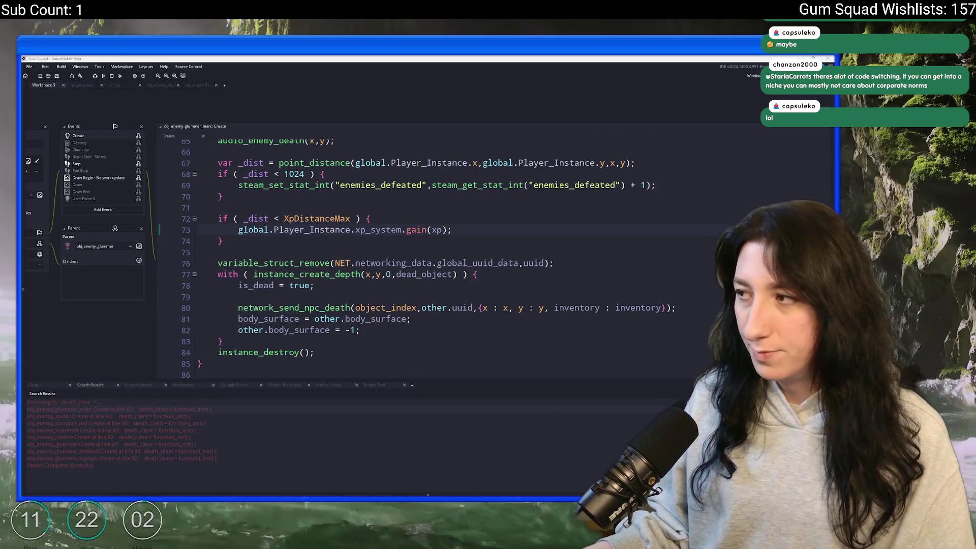
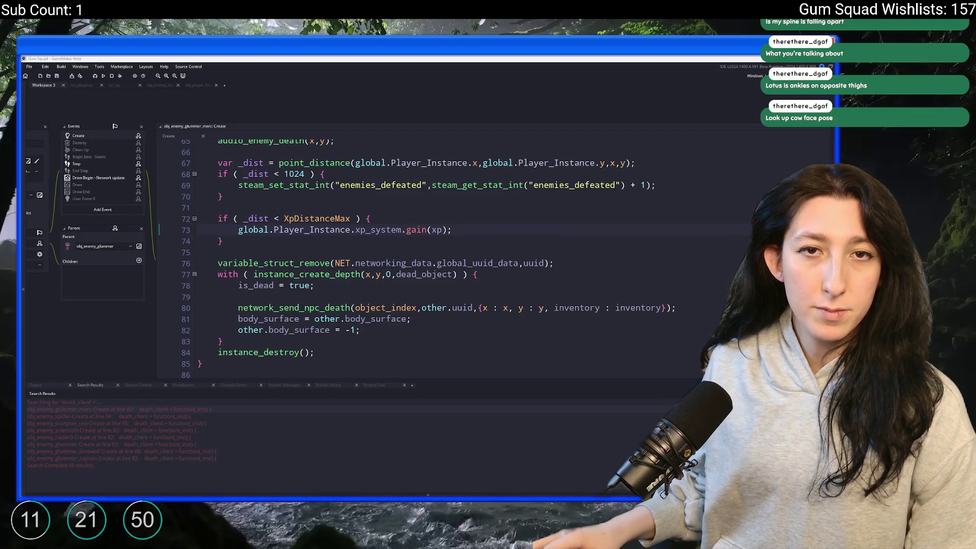
Step: Search images for 'cow face pose', view the yogajournal result, then return to GameMaker
{"action": "type", "text": "cow face pose"}
{"action": "key", "text": "Return"}
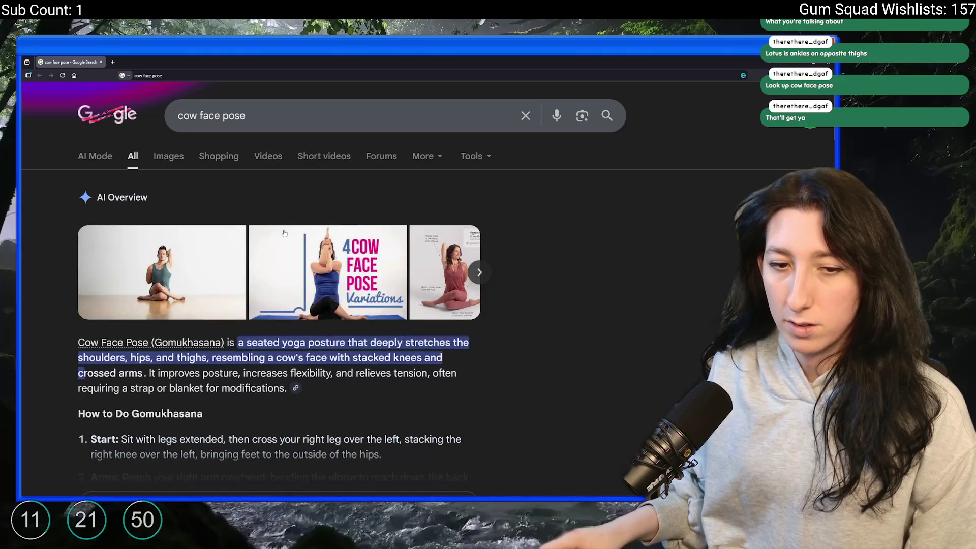
{"action": "left_click", "coordinate": [228, 292]}
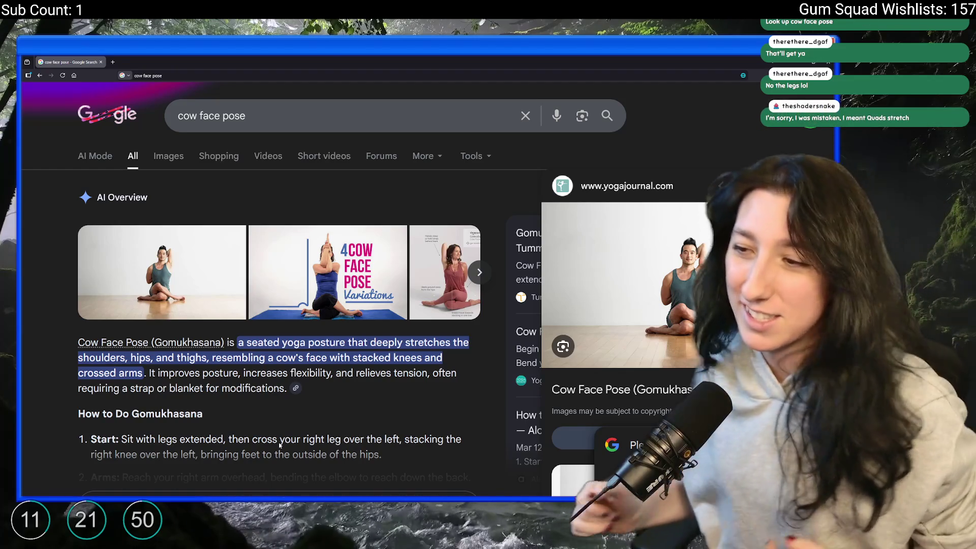
{"action": "left_click", "coordinate": [477, 274]}
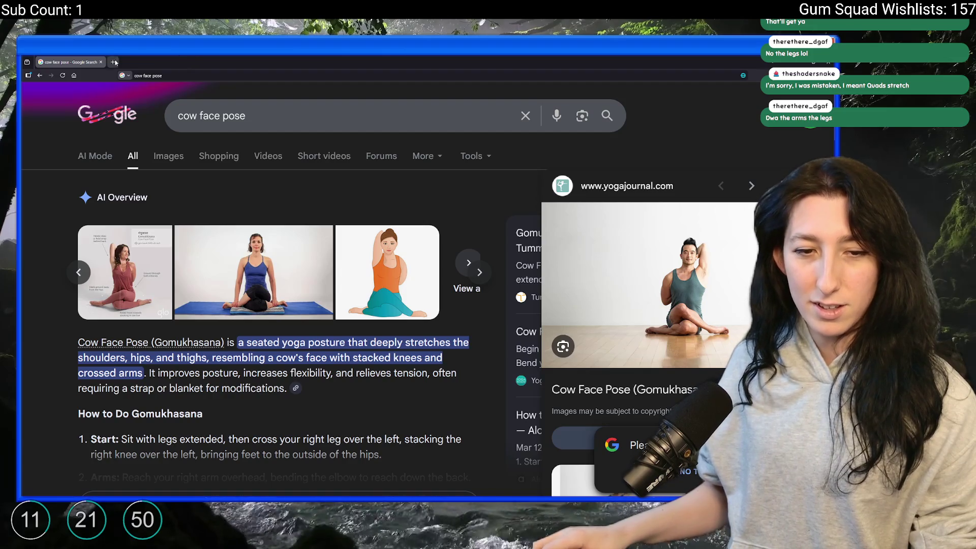
{"action": "key", "text": "alt+Tab"}
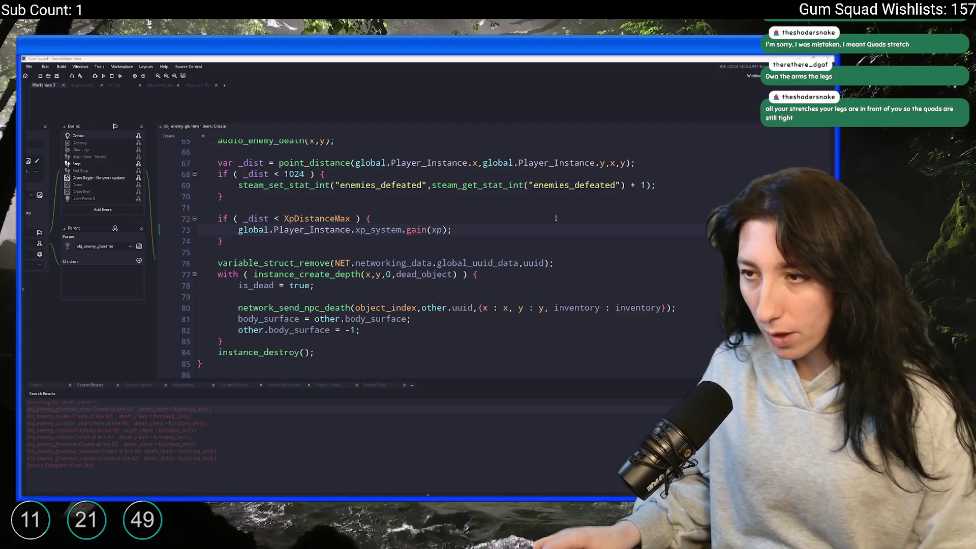
Step: Review the XP distance block on lines 69–74 after the gain(xp) call, then build with F5
{"action": "left_click", "coordinate": [499, 239]}
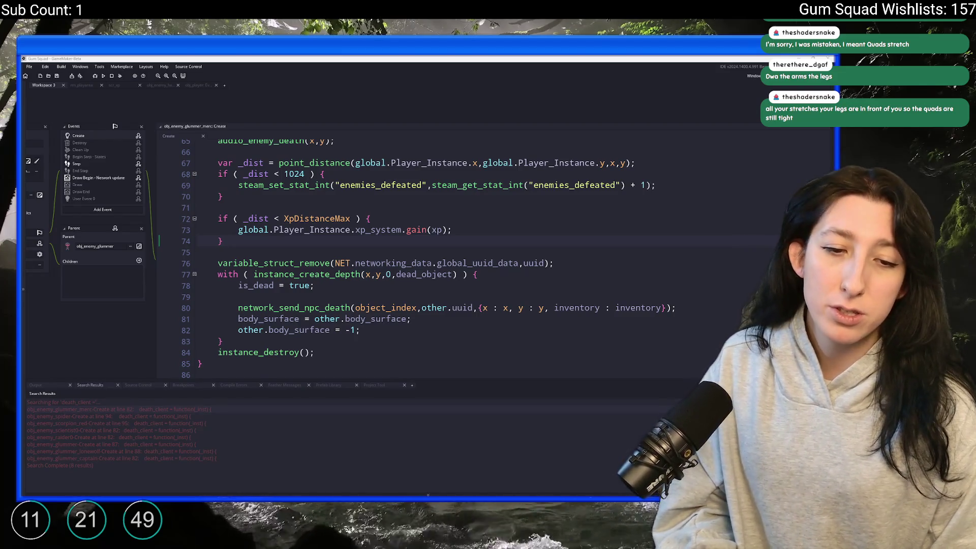
{"action": "left_click", "coordinate": [452, 230]}
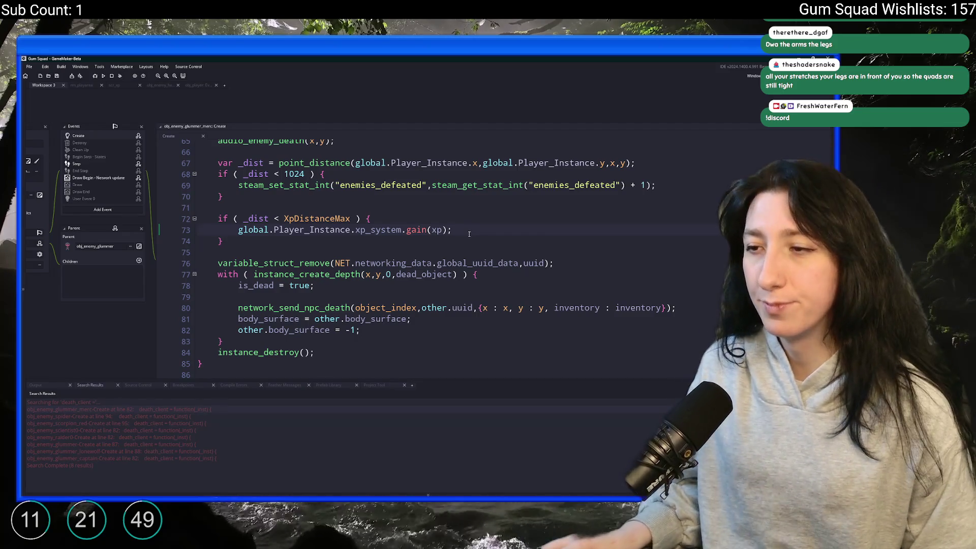
{"action": "scroll", "coordinate": [469, 233], "scroll_direction": "up", "scroll_amount": 1}
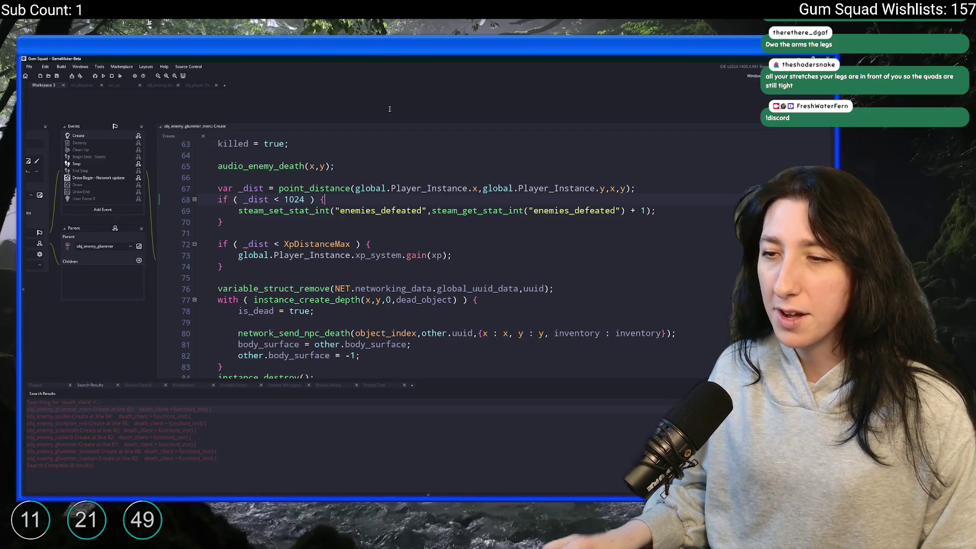
{"action": "scroll", "coordinate": [389, 109], "scroll_direction": "up", "scroll_amount": 1}
{"action": "mouse_move", "coordinate": [223, 293]}
{"action": "left_mouse_down"}
{"action": "mouse_move", "coordinate": [279, 281]}
{"action": "mouse_move", "coordinate": [224, 275]}
{"action": "left_mouse_up"}
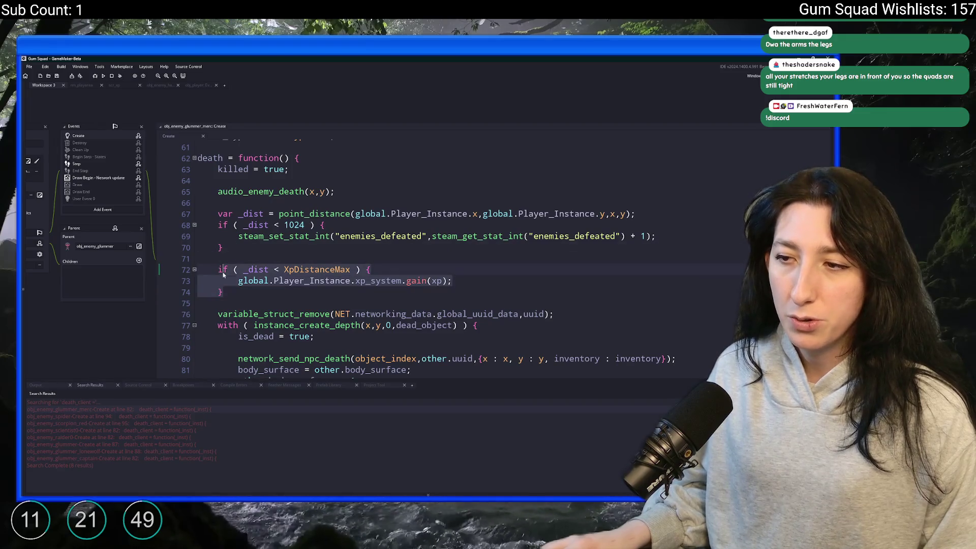
{"action": "left_click", "coordinate": [224, 259]}
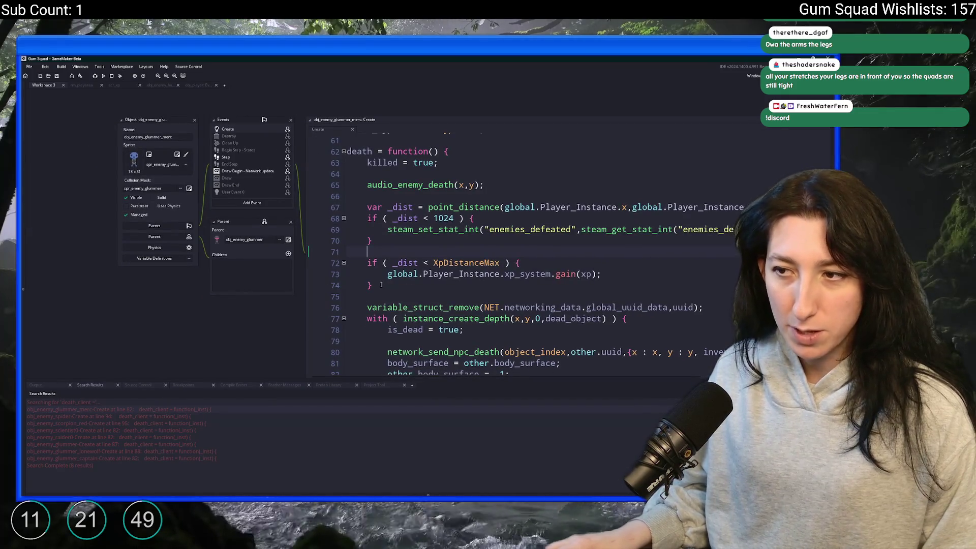
{"action": "scroll", "coordinate": [380, 285], "scroll_direction": "up", "scroll_amount": 4}
{"action": "scroll", "coordinate": [326, 254], "scroll_direction": "down", "scroll_amount": 10}
{"action": "scroll", "coordinate": [326, 254], "scroll_direction": "up", "scroll_amount": 5}
{"action": "left_click_drag", "start_coordinate": [334, 217], "coordinate": [305, 158]}
{"action": "left_click", "coordinate": [351, 207]}
{"action": "key", "text": "F5"}
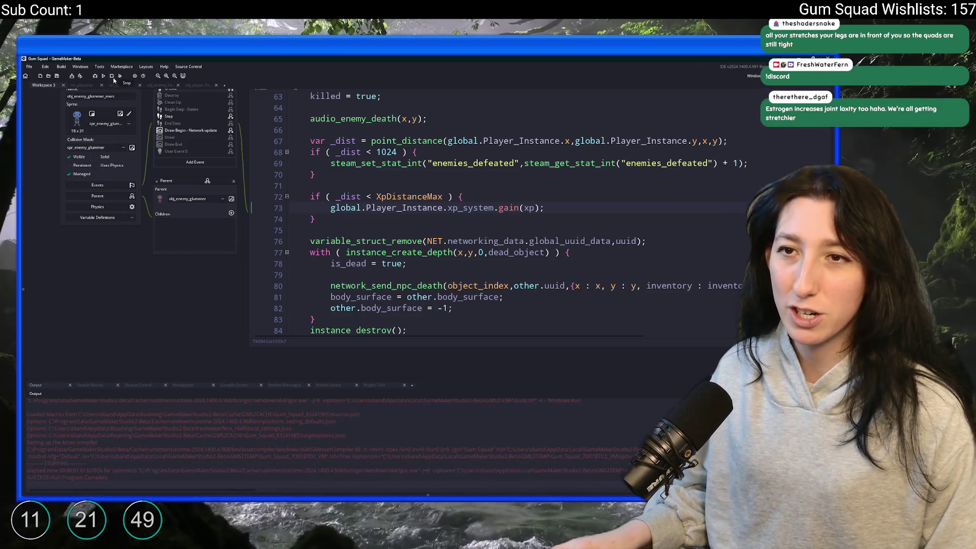
Step: Add log(global.Player_Instance.xp_system.get_xp_display()); below the gain call on line 73 and run
{"action": "left_click", "coordinate": [557, 207]}
{"action": "key", "text": "Return"}
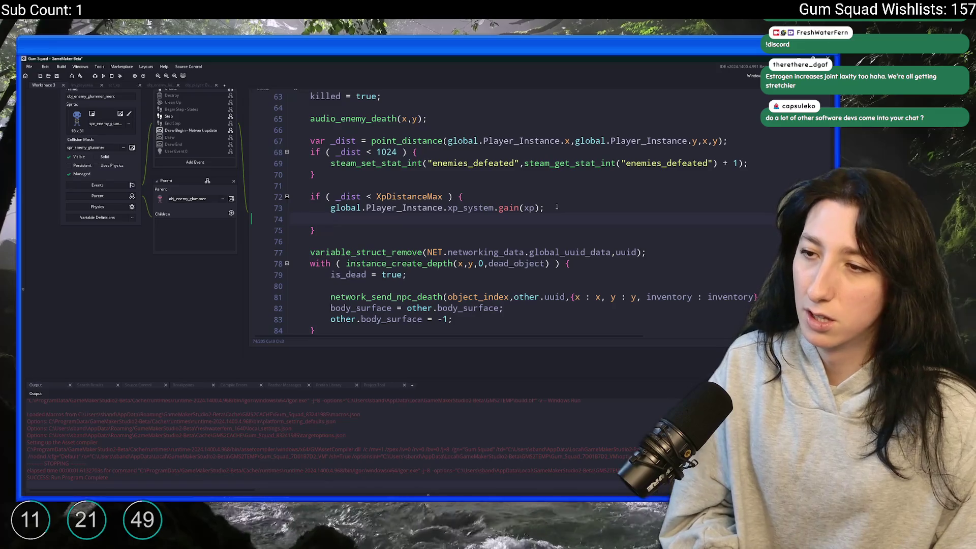
{"action": "type", "text": "log(global.Player+_"}
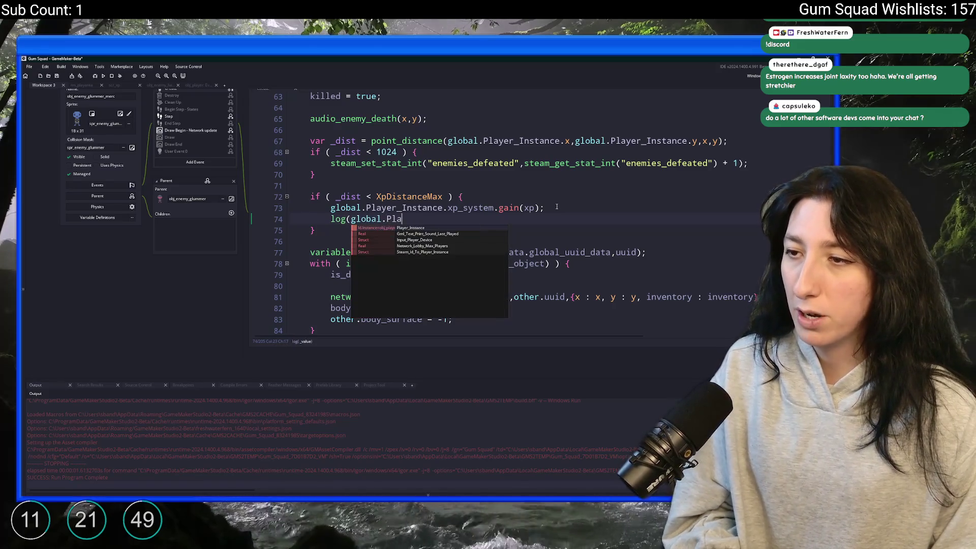
{"action": "key", "text": "BackSpace"}
{"action": "key", "text": "BackSpace"}
{"action": "key", "text": "Return"}
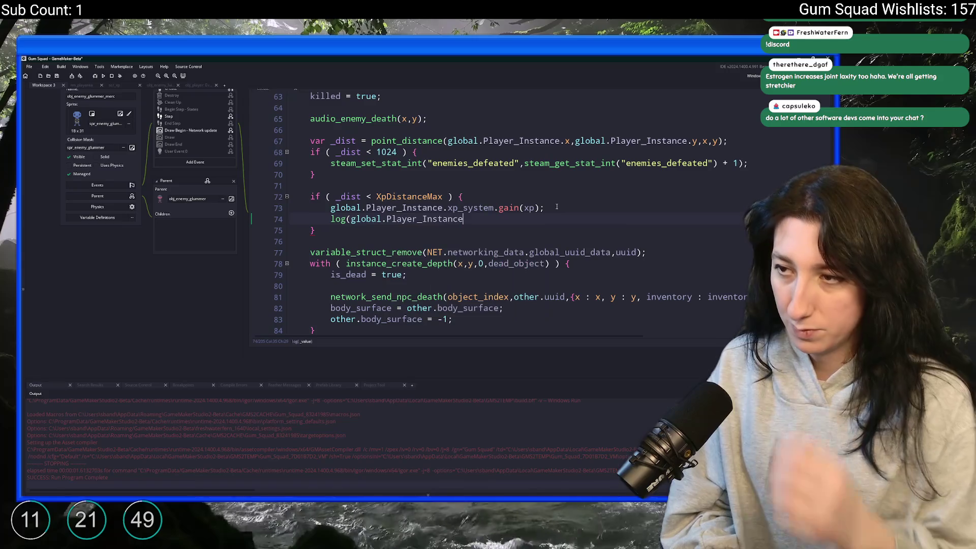
{"action": "type", "text": "."}
{"action": "type", "text": "ls"}
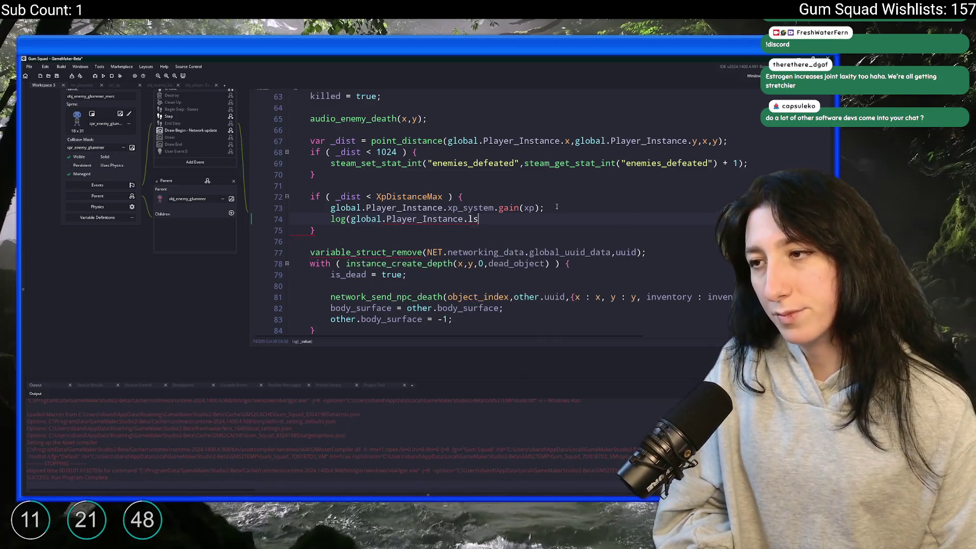
{"action": "key", "text": "BackSpace"}
{"action": "key", "text": "BackSpace"}
{"action": "type", "text": "xp_sys"}
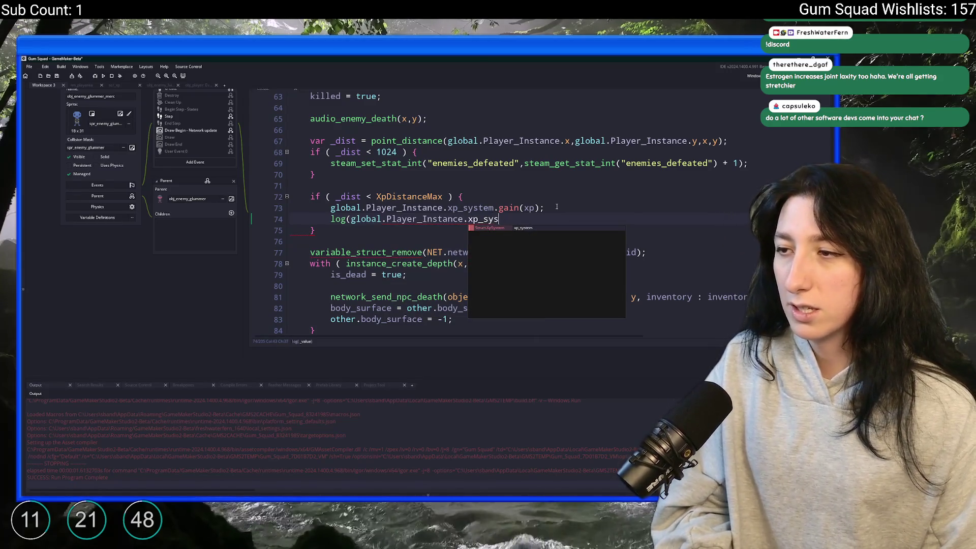
{"action": "type", "text": "tem.get_xp"}
{"action": "key", "text": "Return"}
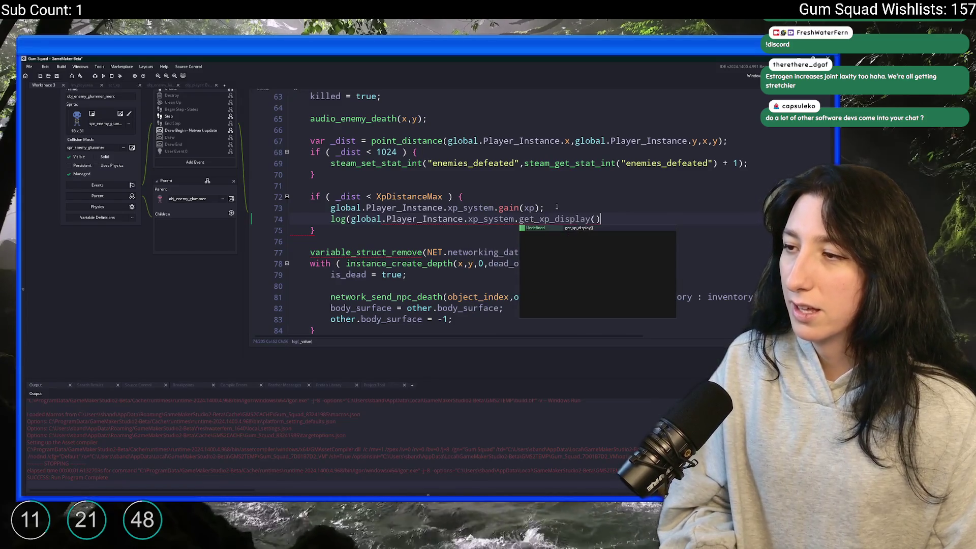
{"action": "type", "text": "));"}
{"action": "key", "text": "F5"}
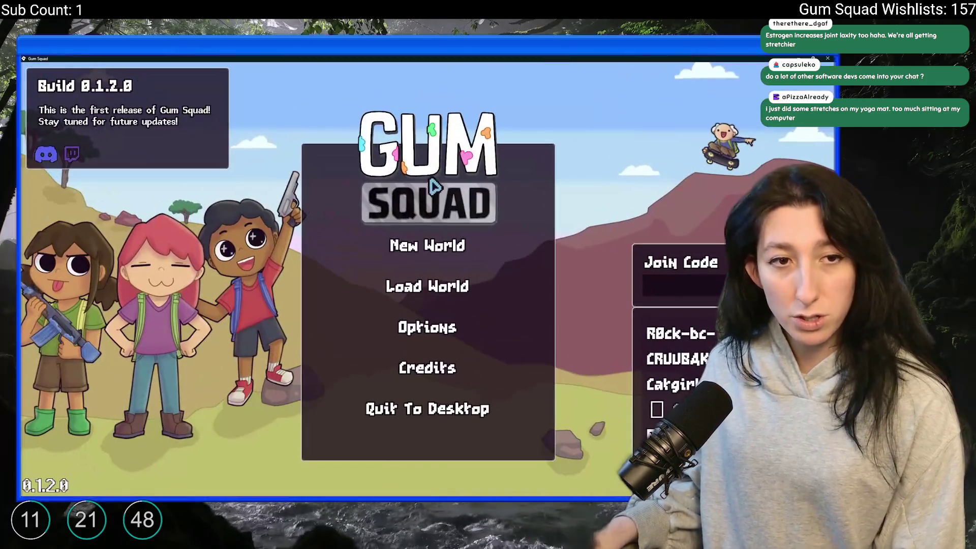
Step: Create a new world lobby, check the Difficulty screen, and maximize the game window
{"action": "left_click", "coordinate": [426, 245]}
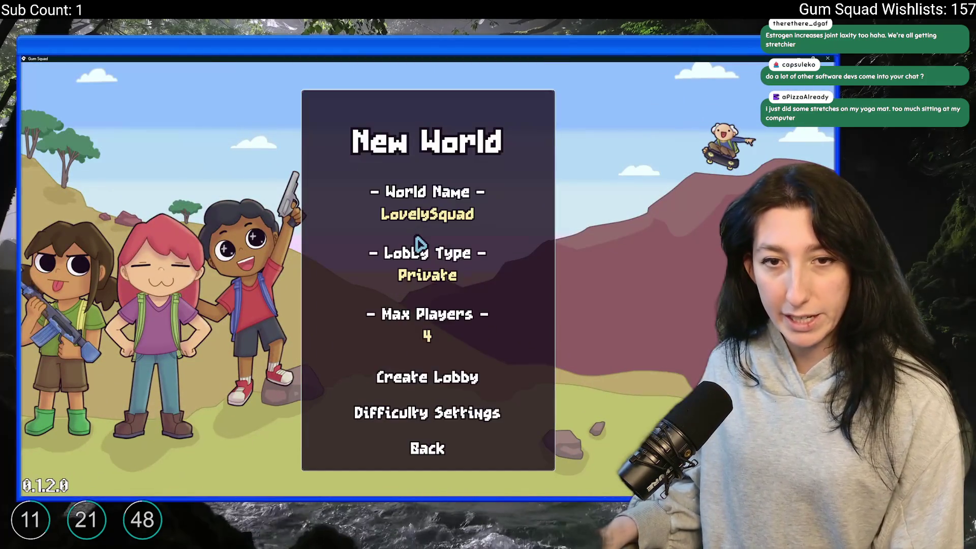
{"action": "left_click", "coordinate": [428, 383]}
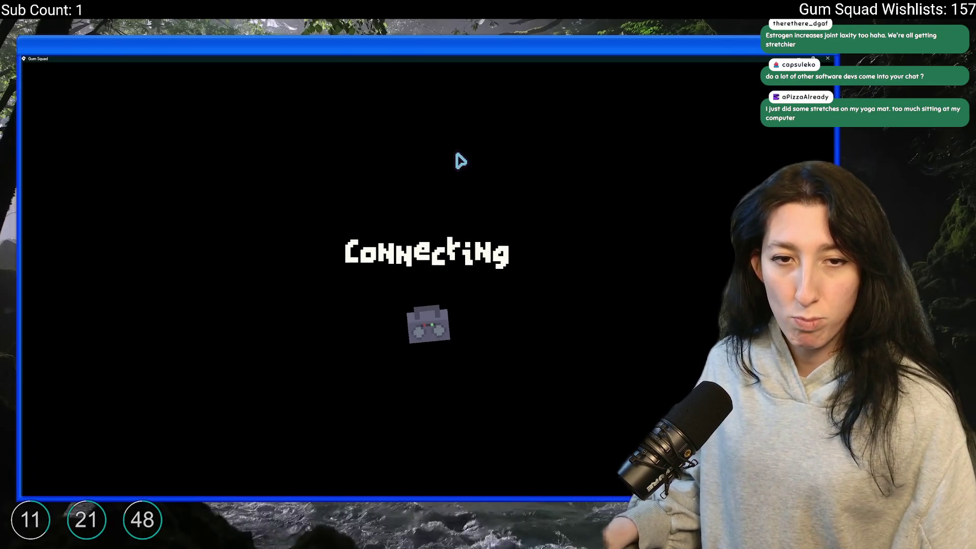
{"action": "key", "text": "Tab"}
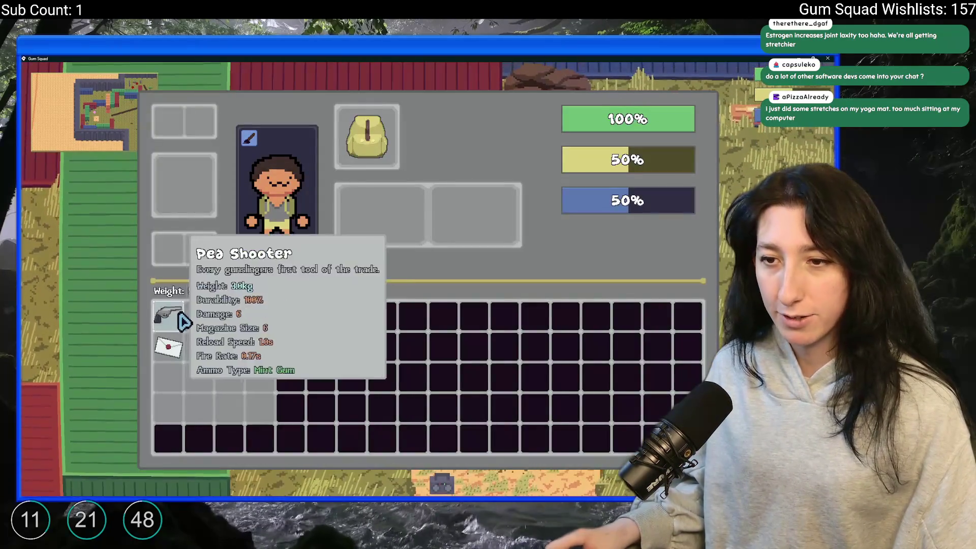
{"action": "key", "text": "Tab"}
{"action": "key", "text": "d"}
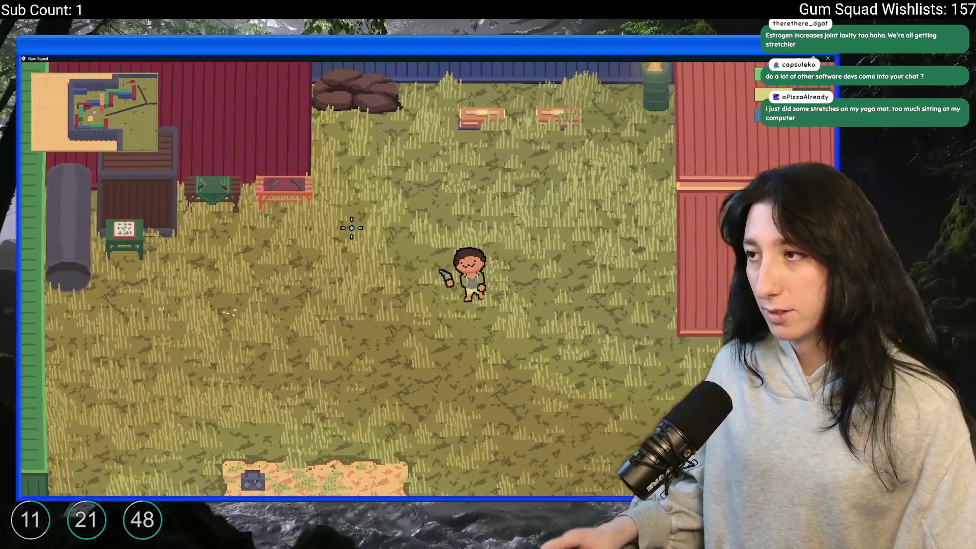
{"action": "key", "text": "d"}
{"action": "key", "text": "s"}
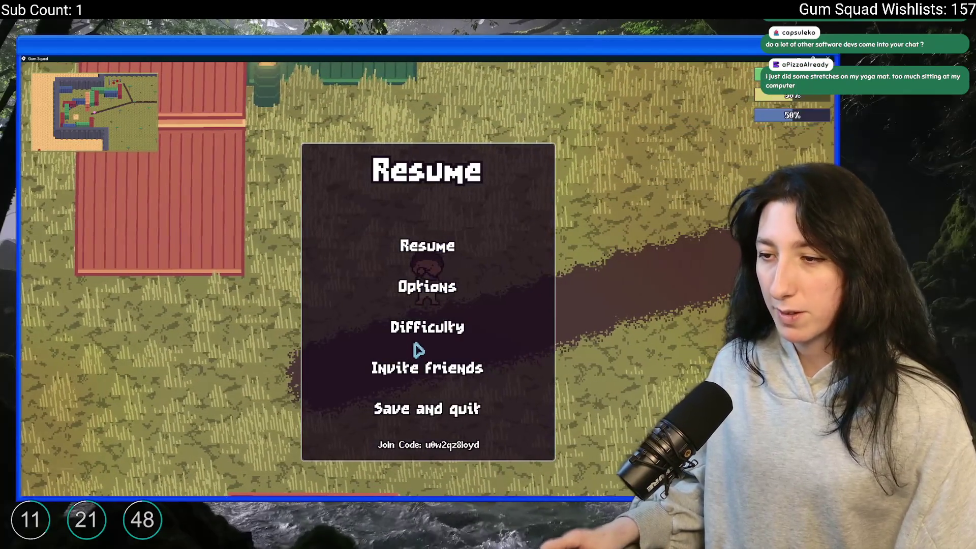
{"action": "left_click", "coordinate": [419, 332]}
{"action": "left_click", "coordinate": [427, 440]}
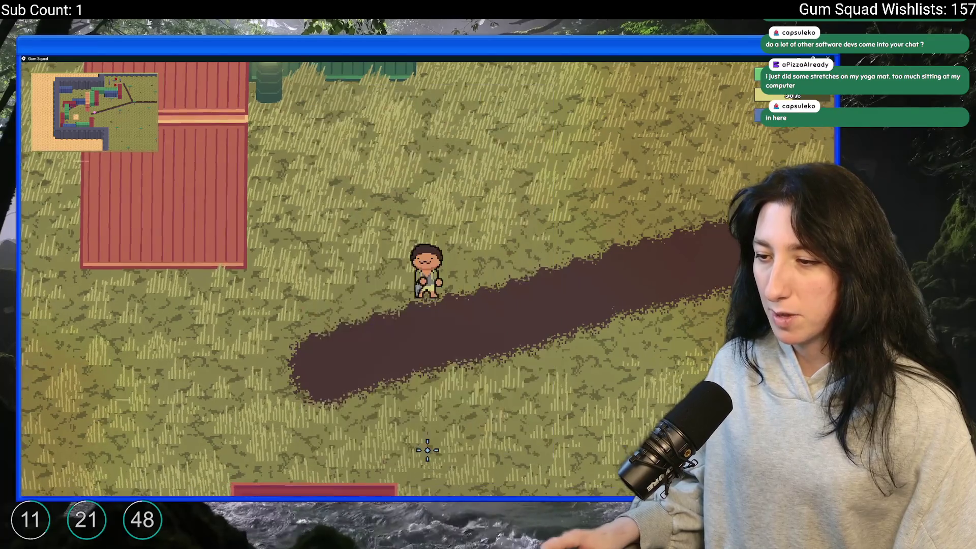
{"action": "key", "text": "Escape"}
{"action": "left_click_drag", "start_coordinate": [578, 58], "coordinate": [578, 133]}
{"action": "double_click", "coordinate": [577, 133]}
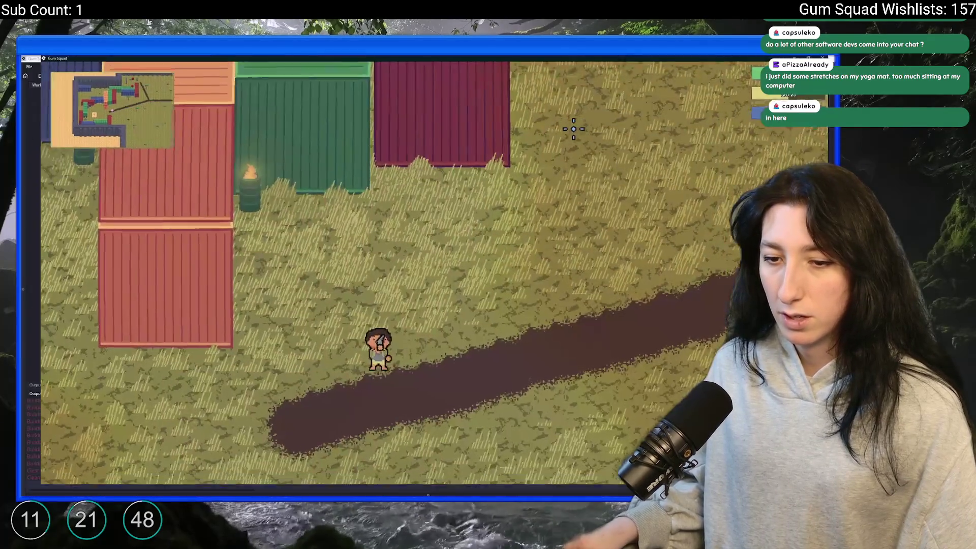
Step: Walk the character with WASD past the logs toward the glummer enemies, then shrink the window
{"action": "key", "text": "w"}
{"action": "key", "text": "a"}
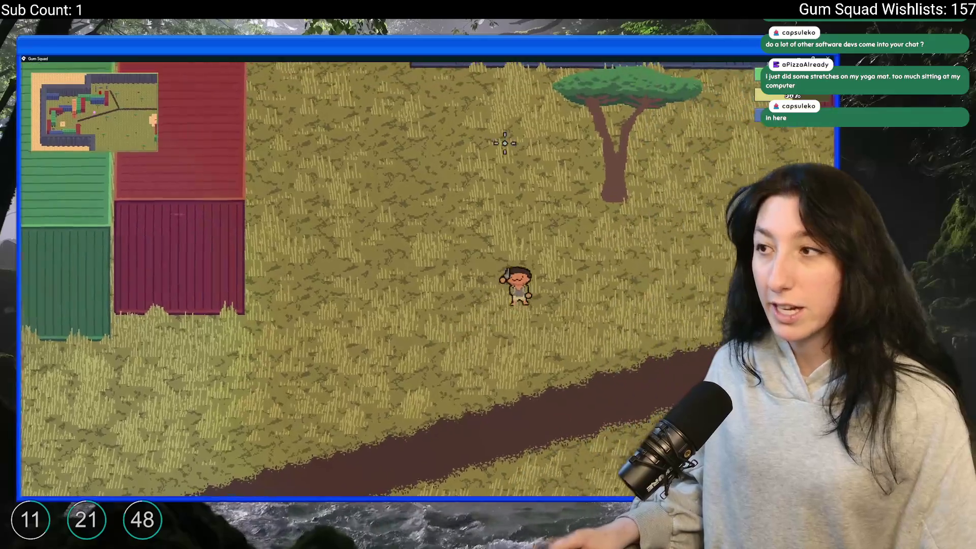
{"action": "key", "text": "w"}
{"action": "key", "text": "d"}
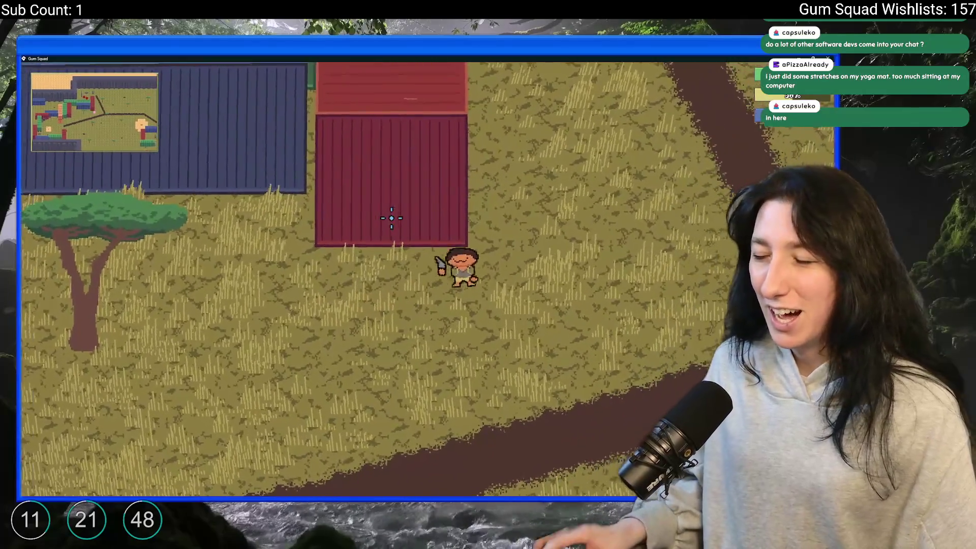
{"action": "key", "text": "w"}
{"action": "key", "text": "a"}
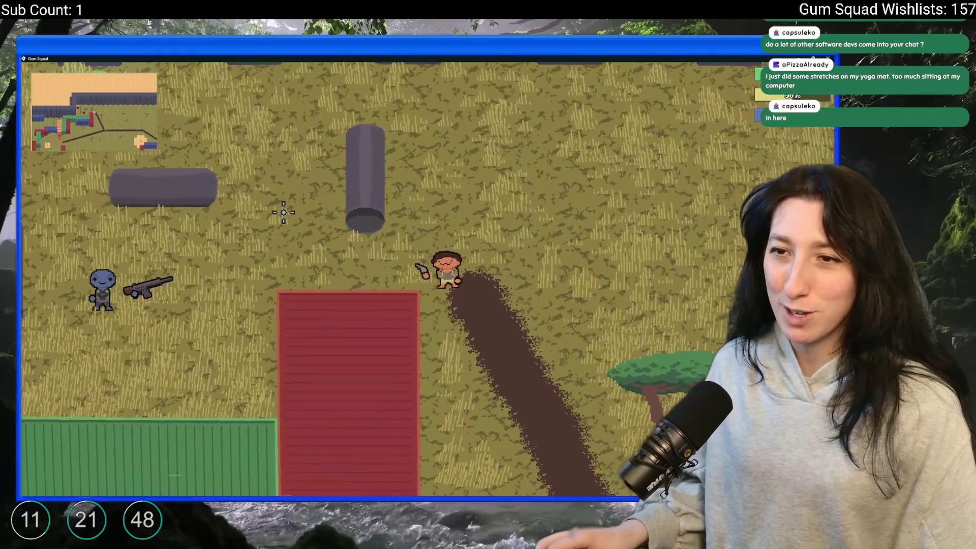
{"action": "key", "text": "w"}
{"action": "key", "text": "a"}
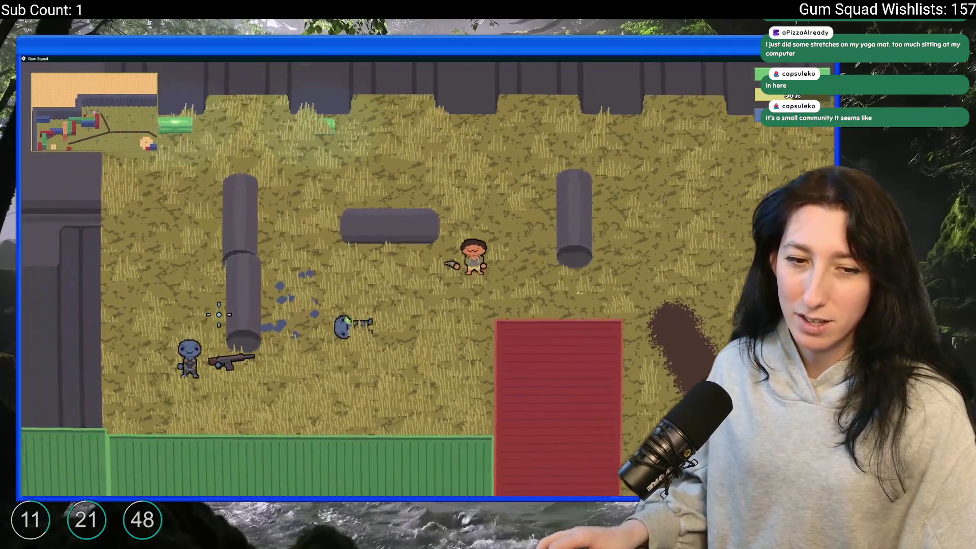
{"action": "key", "text": "s"}
{"action": "key", "text": "a"}
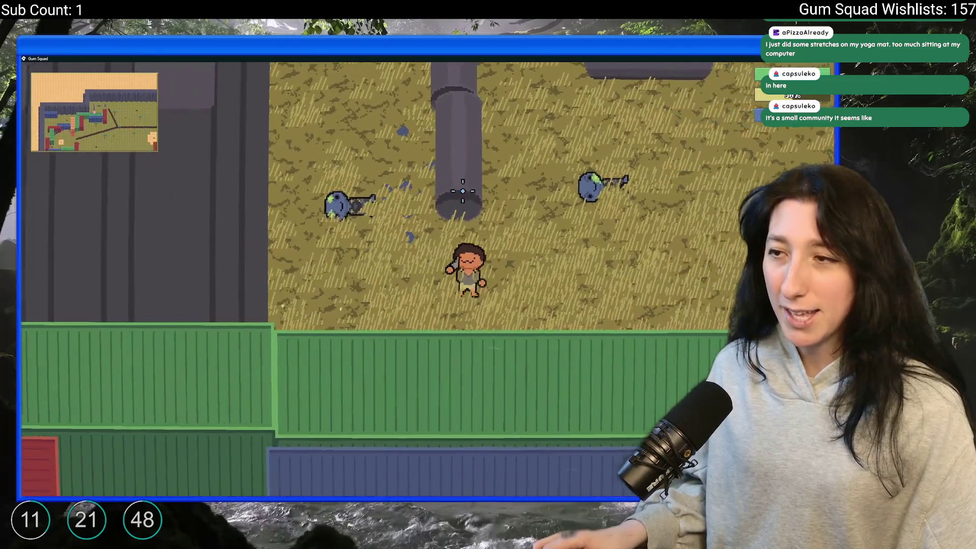
{"action": "left_click_drag", "start_coordinate": [461, 59], "coordinate": [460, 81]}
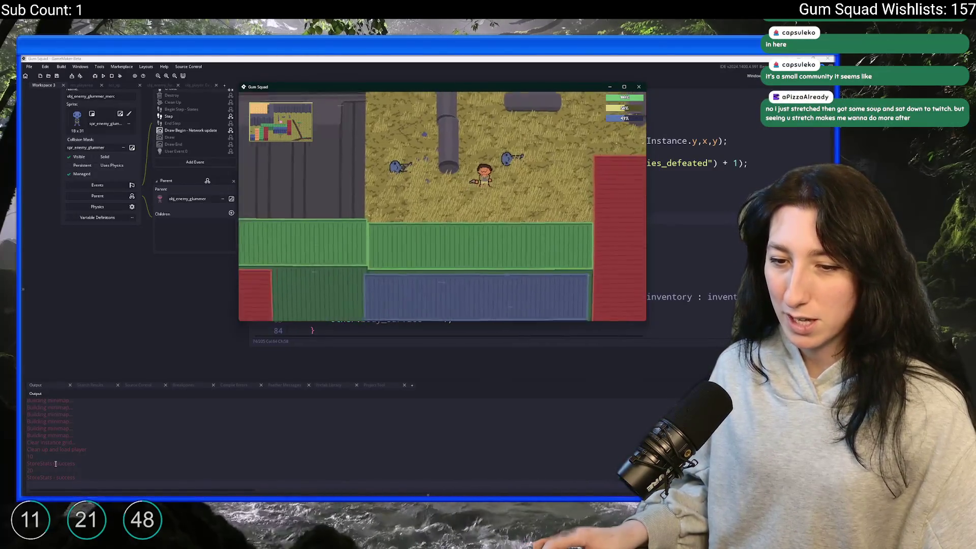
Step: Stop the running game and select the XP display log line in the death code
{"action": "left_click", "coordinate": [43, 458]}
{"action": "key", "text": "alt+Tab"}
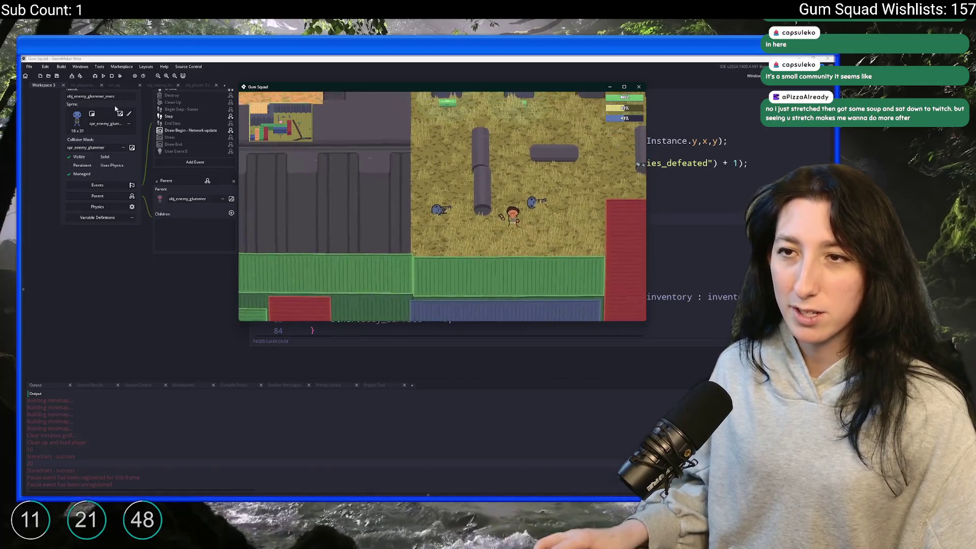
{"action": "left_click", "coordinate": [111, 76]}
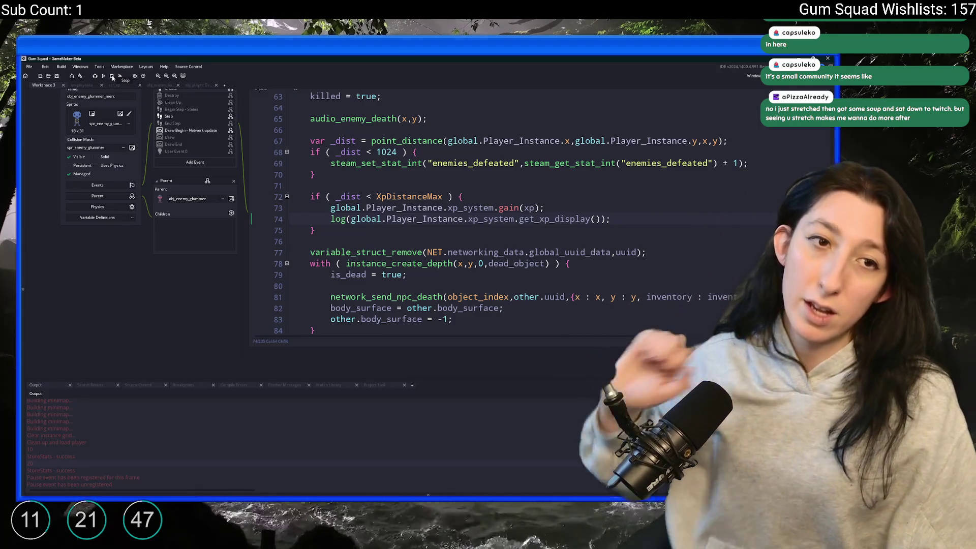
{"action": "key", "text": "shift+Up"}
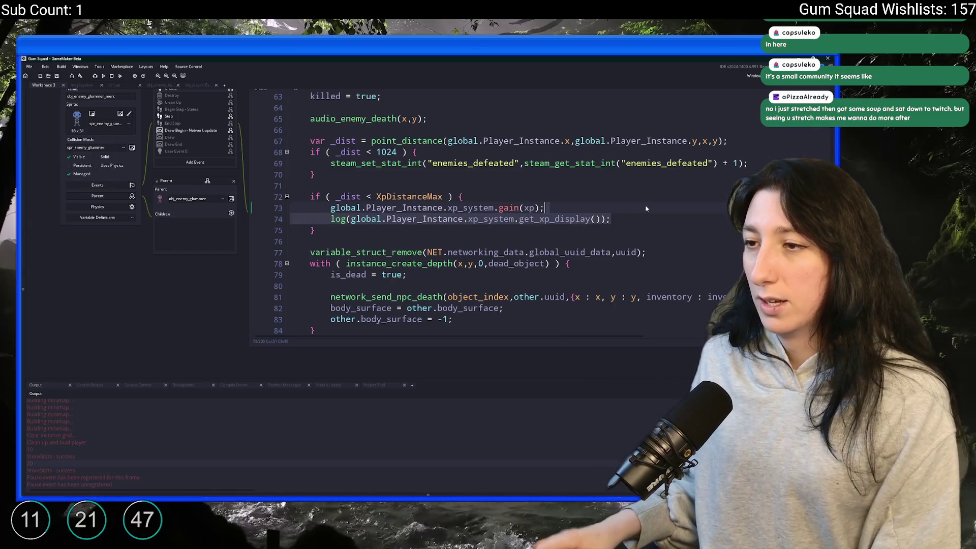
Step: Delete the log call and select the XP distance block on lines 67–74 for copying
{"action": "key", "text": "BackSpace"}
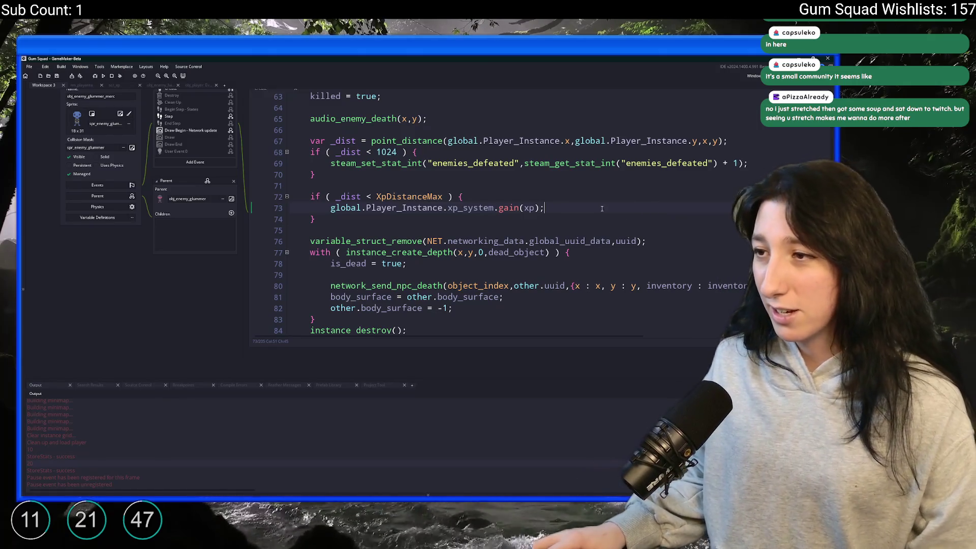
{"action": "left_click_drag", "start_coordinate": [602, 209], "coordinate": [578, 210]}
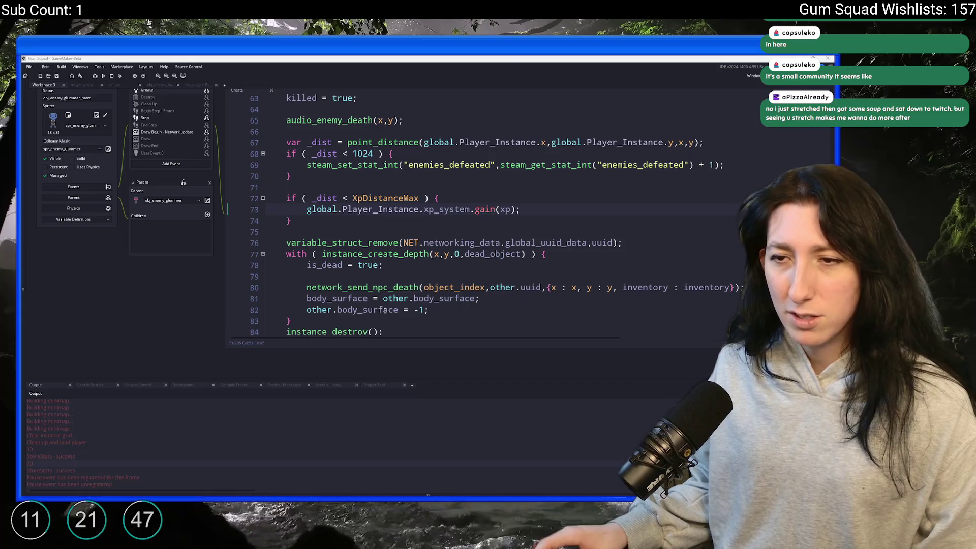
{"action": "scroll", "coordinate": [395, 247], "scroll_direction": "up", "scroll_amount": 1}
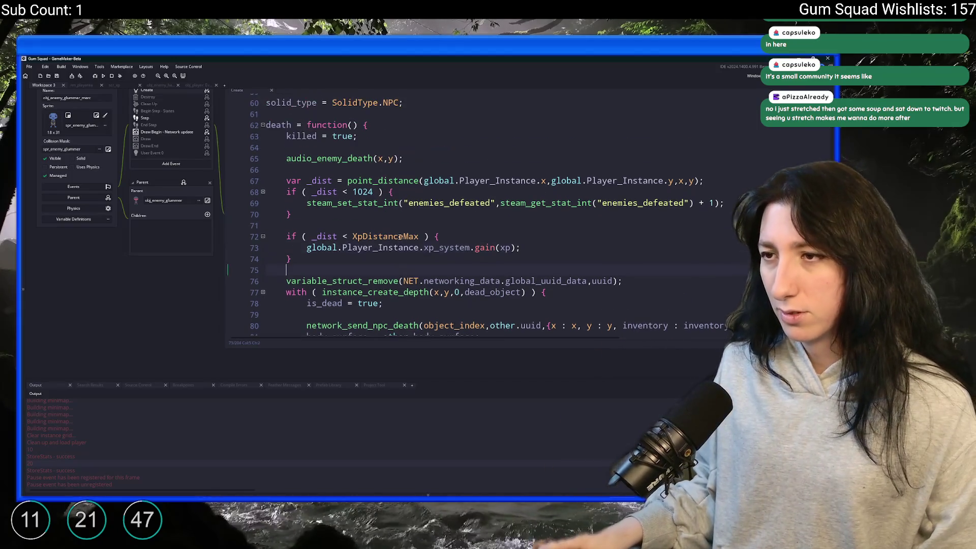
{"action": "left_click_drag", "start_coordinate": [291, 260], "coordinate": [291, 181]}
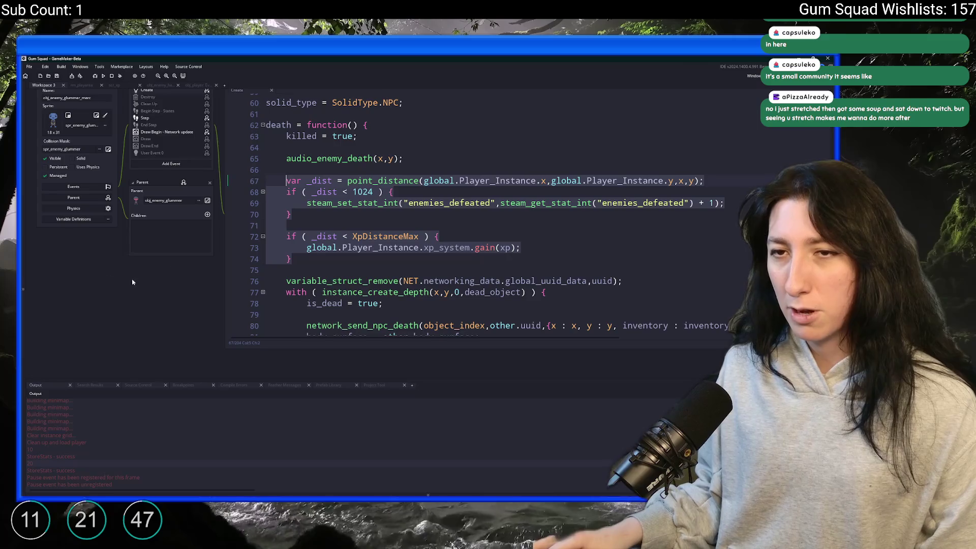
{"action": "scroll", "coordinate": [91, 242], "scroll_direction": "down", "scroll_amount": 3, "text": "ctrl"}
{"action": "scroll", "coordinate": [94, 194], "scroll_direction": "up", "scroll_amount": 2, "text": "ctrl"}
{"action": "scroll", "coordinate": [122, 213], "scroll_direction": "down", "scroll_amount": 2}
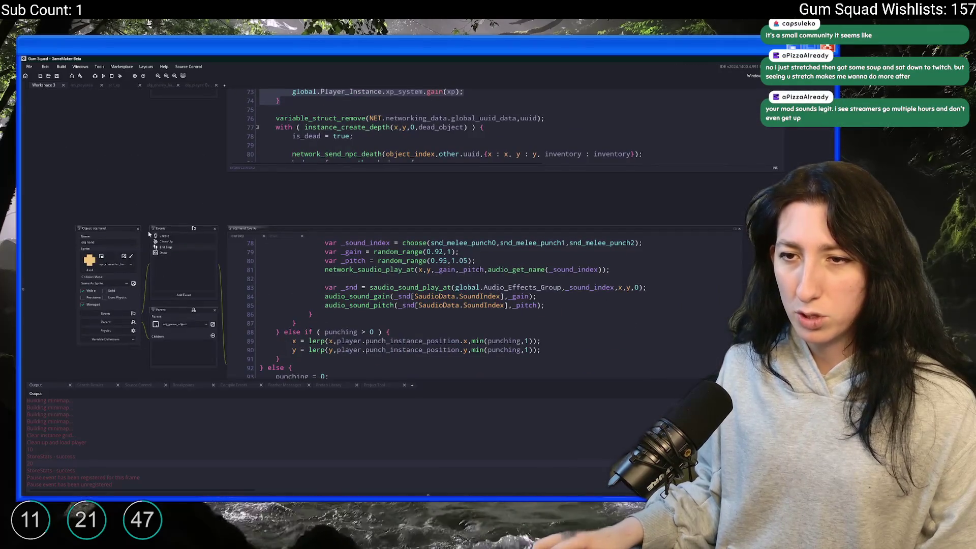
{"action": "scroll", "coordinate": [138, 232], "scroll_direction": "down", "scroll_amount": 3, "text": "ctrl"}
{"action": "scroll", "coordinate": [191, 309], "scroll_direction": "down", "scroll_amount": 5}
{"action": "scroll", "coordinate": [191, 309], "scroll_direction": "up", "scroll_amount": 5}
Step: Find obj_enemy_glummer with Ctrl+T and open its Create event code
{"action": "key", "text": "ctrl+t"}
{"action": "type", "text": "ene"}
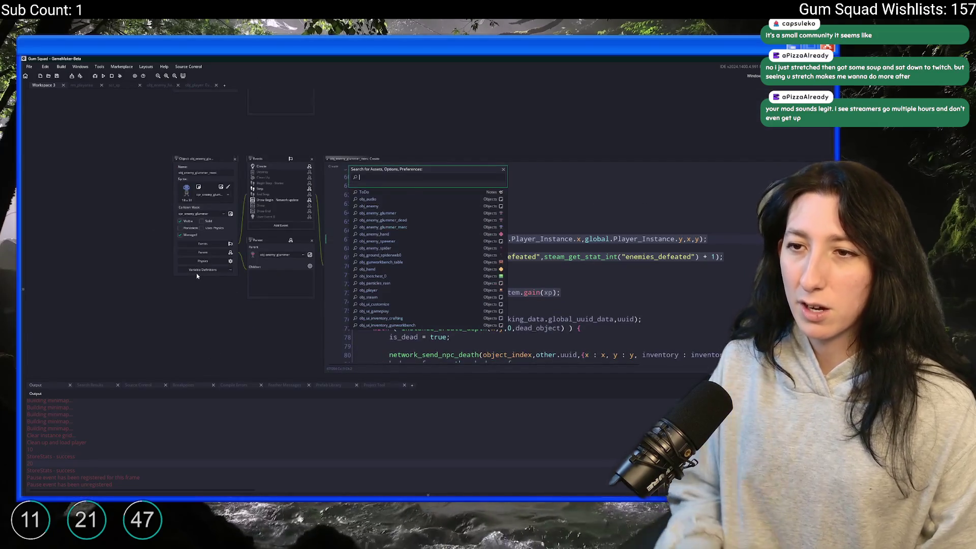
{"action": "type", "text": "my_glum"}
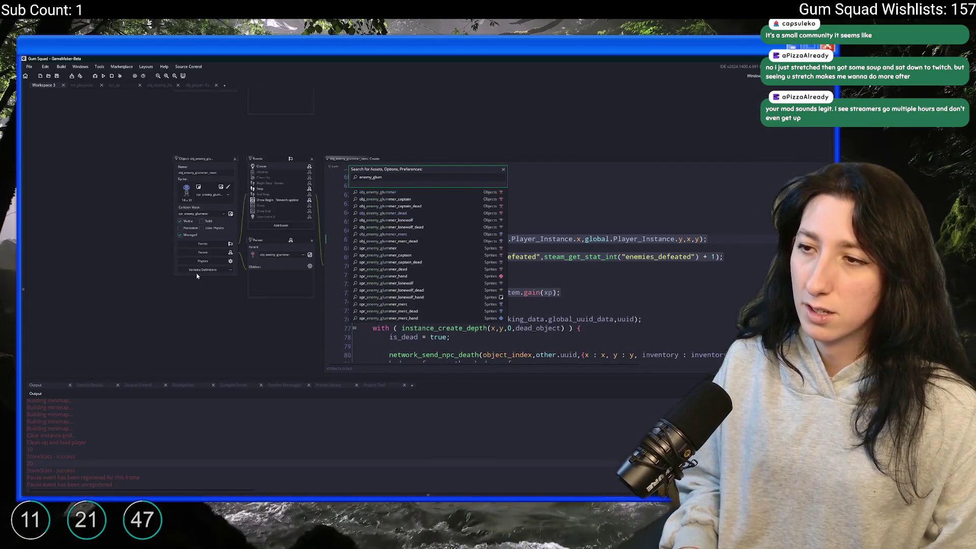
{"action": "key", "text": "Return"}
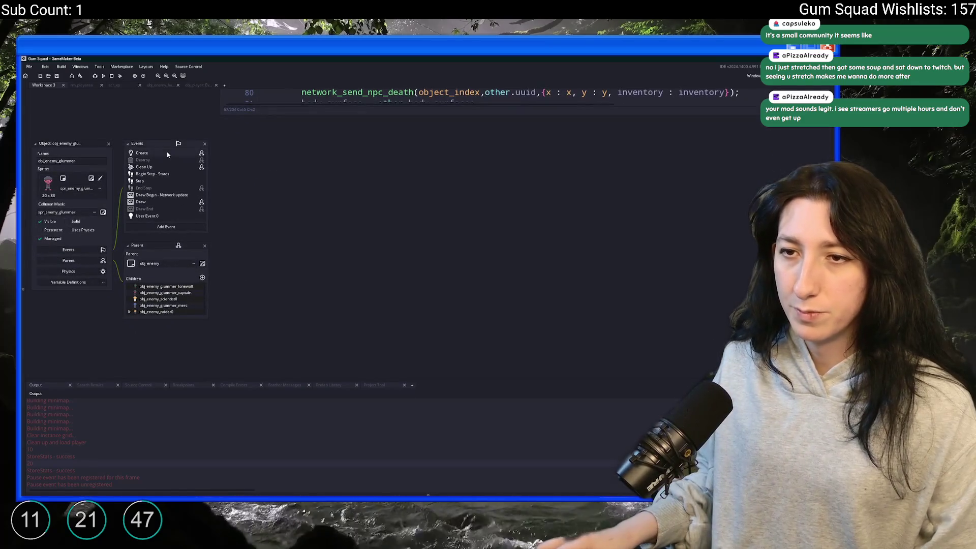
{"action": "double_click", "coordinate": [173, 154]}
{"action": "key", "text": "ctrl+f"}
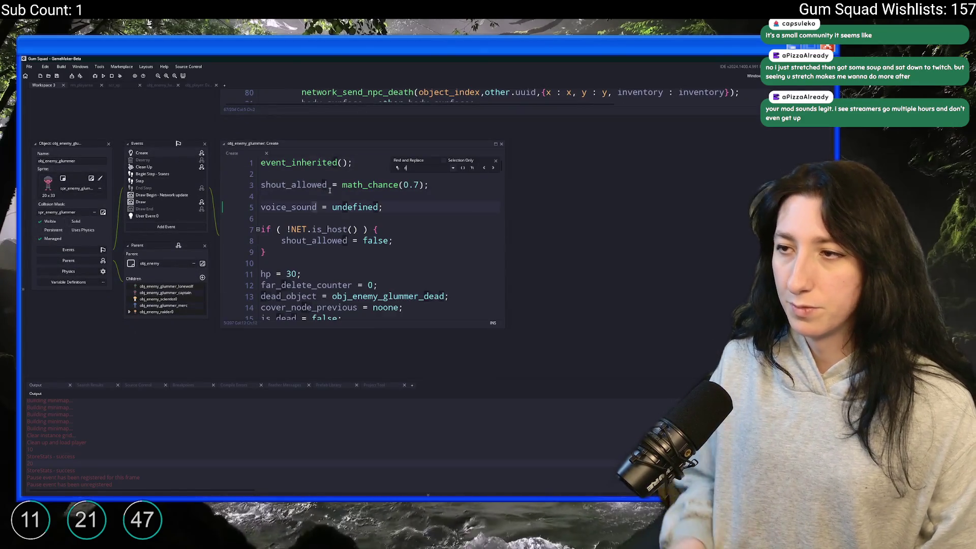
Step: Locate the death function and paste the distance/XpDistanceMax block over its old stat lines
{"action": "type", "text": "death ="}
{"action": "left_click", "coordinate": [496, 161]}
{"action": "left_click", "coordinate": [496, 144]}
{"action": "left_click_drag", "start_coordinate": [91, 203], "coordinate": [83, 181]}
{"action": "type", "text": "var _dist = point_distance(global.Player_Instance.x,global.Player_Instance.y,x,y);     if ( _dist < 1024 ) {         steam_set_stat_int(\"enemies_defeated\",steam_get_stat_int(\"enemies_defeated\") + 1);     }      if ( _dist < XpDistanceMax ) {         global.Player_Instance.xp_system.gain(xp);     }"}
{"action": "key", "text": "ctrl+z"}
{"action": "type", "text": "var _dist = point_distance(global.Player_Instance.x,global.Player_Instance.y,x,y); \tif ( _dist < 1024 ) { \t\tsteam_set_stat_int(\"enemies_defeated\",steam_get_stat_int(\"enemies_defeated\") + 1); \t}  \tif ( _dist < XpDistanceMax ) { \t\tglobal.Player_Instance.xp_system.gain(xp); \t}"}
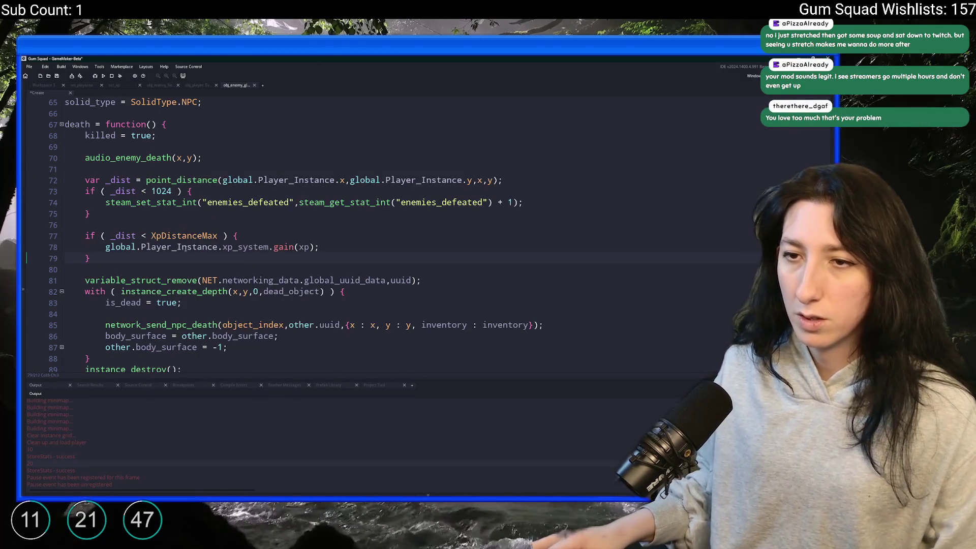
Step: Paste the block into death_client, change x,y to _inst.x,_inst.y on line 98, and save
{"action": "scroll", "coordinate": [144, 206], "scroll_direction": "down", "scroll_amount": 1}
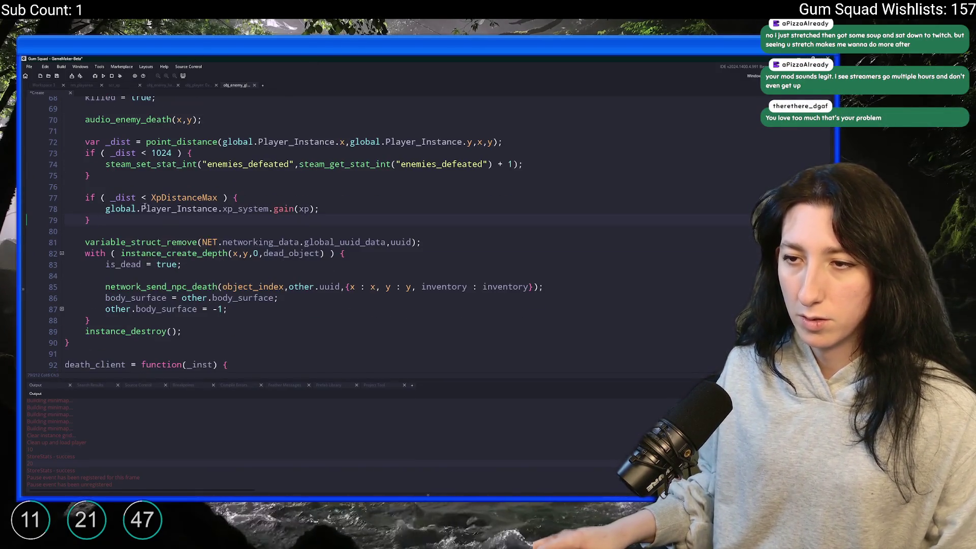
{"action": "scroll", "coordinate": [223, 198], "scroll_direction": "down", "scroll_amount": 5}
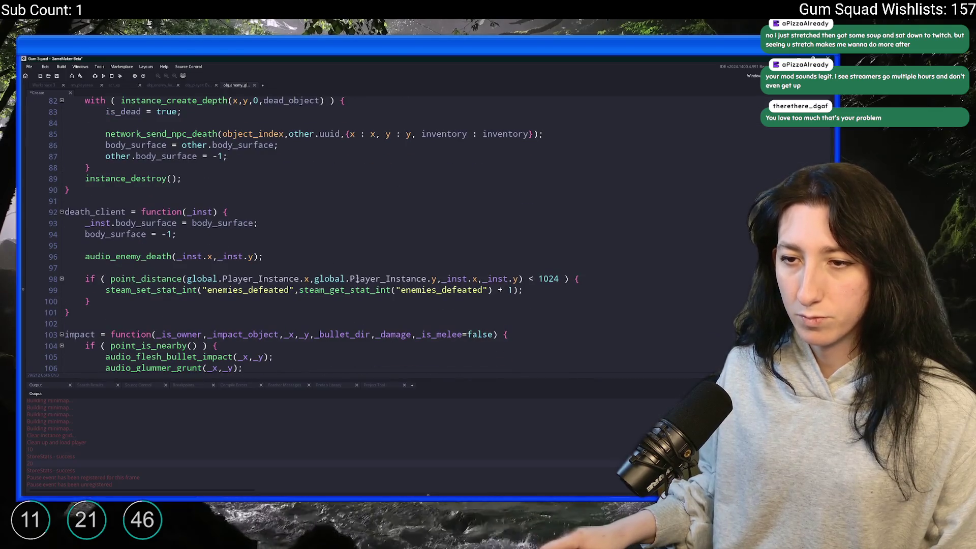
{"action": "left_click_drag", "start_coordinate": [95, 300], "coordinate": [84, 278]}
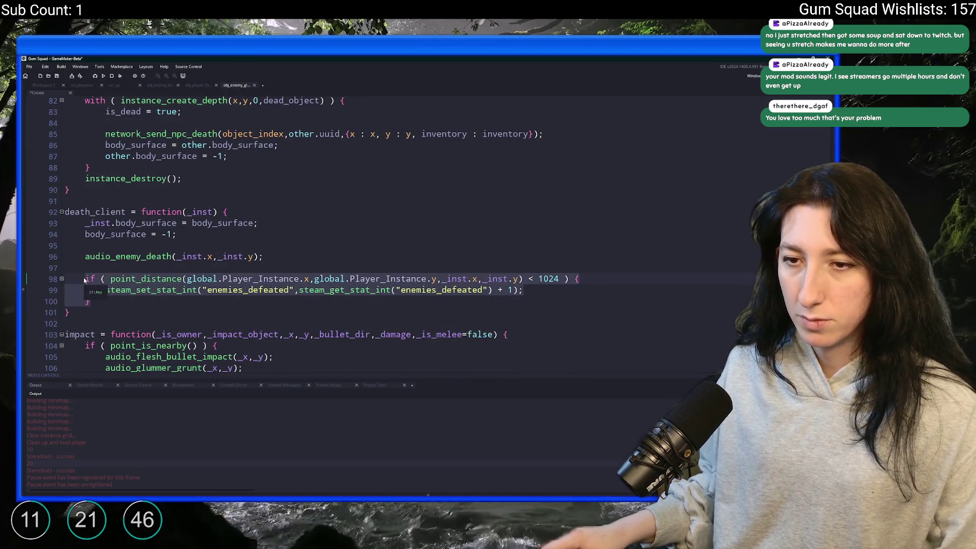
{"action": "type", "text": "var _dist = point_distance(global.Player_Instance.x,global.Player_Instance.y,x,y); \tif ( _dist < 1024 ) { \t\tsteam_set_stat_int(\"enemies_defeated\",steam_get_stat_int(\"enemies_defeated\") + 1); \t}  \tif ( _dist < XpDistanceMax ) { \t\tglobal.Player_Instance.xp_system.gain(xp); \t}"}
{"action": "left_click", "coordinate": [479, 279]}
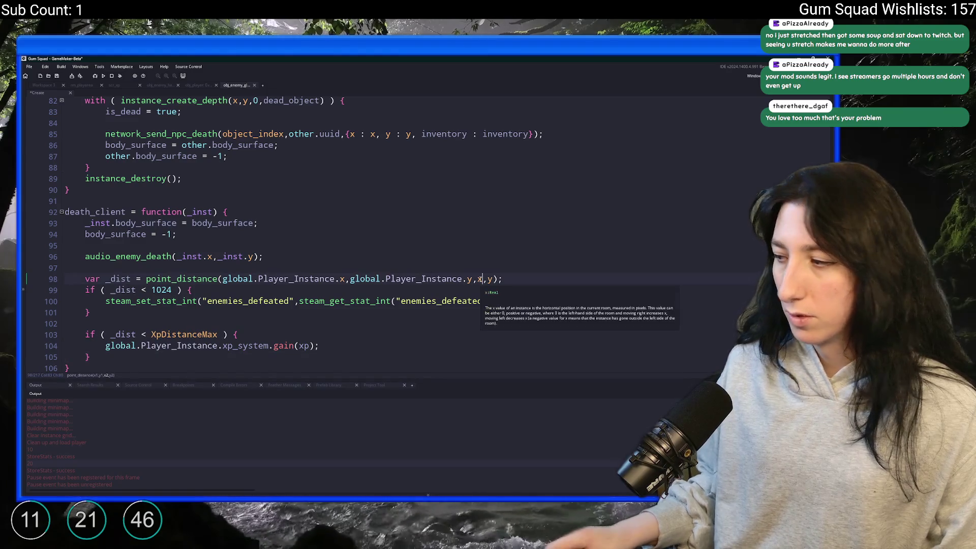
{"action": "type", "text": "_inst"}
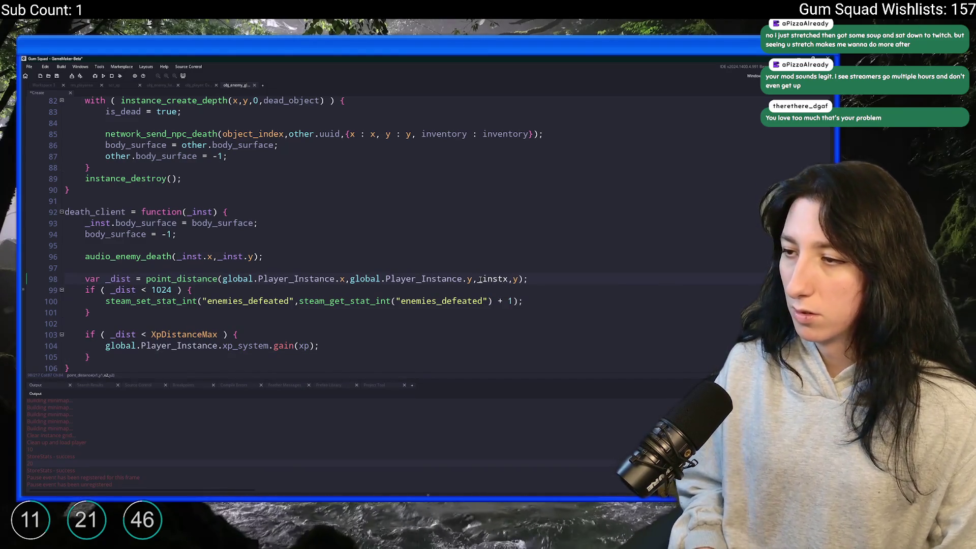
{"action": "type", "text": "."}
{"action": "key", "text": "Down"}
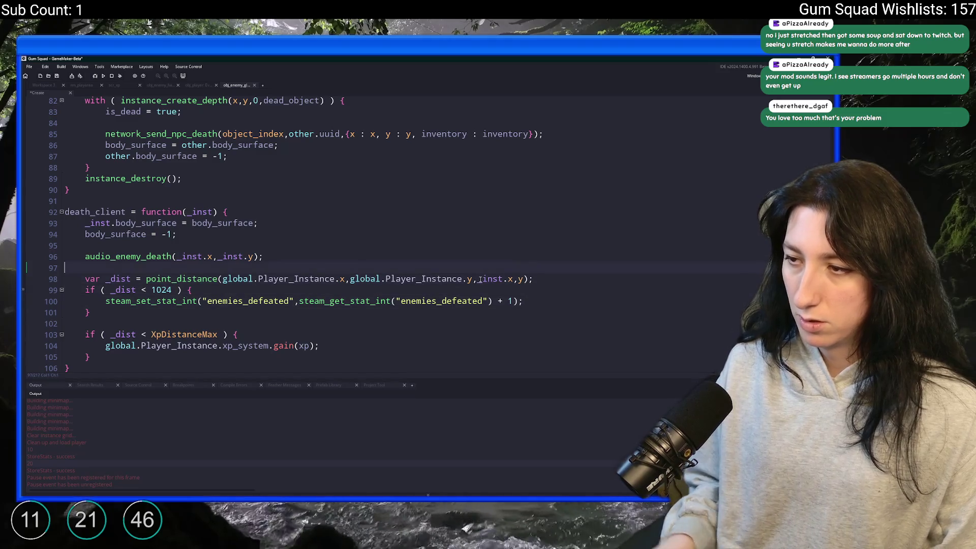
{"action": "left_click", "coordinate": [519, 279]}
{"action": "type", "text": "_inst."}
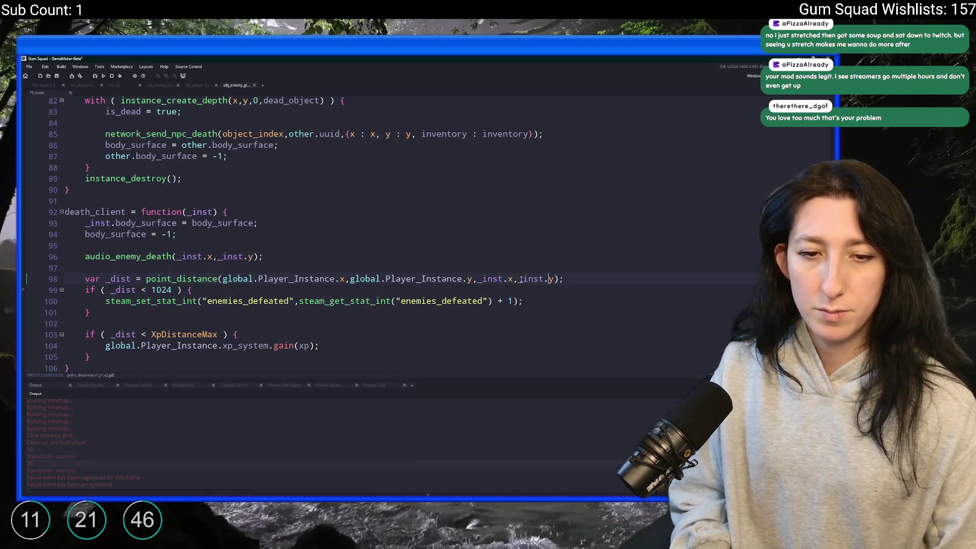
{"action": "key", "text": "ctrl+s"}
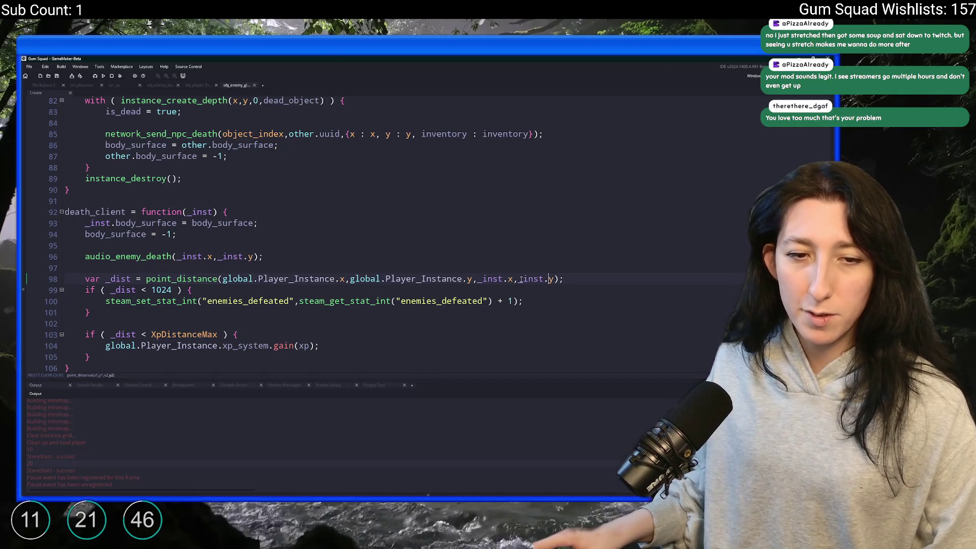
Step: Select the new distance and XP lines 98–105, cancelling an accidental new-project prompt
{"action": "scroll", "coordinate": [236, 292], "scroll_direction": "down", "scroll_amount": 1}
{"action": "left_click", "coordinate": [245, 284]}
{"action": "scroll", "coordinate": [176, 300], "scroll_direction": "down", "scroll_amount": 1}
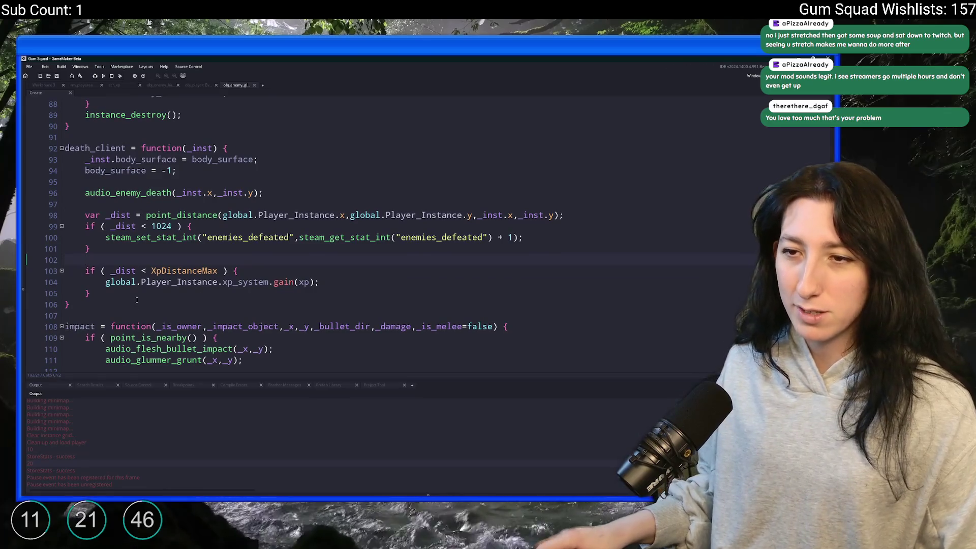
{"action": "key", "text": "shift+Up"}
{"action": "key", "text": "shift+Up"}
{"action": "key", "text": "shift+Up"}
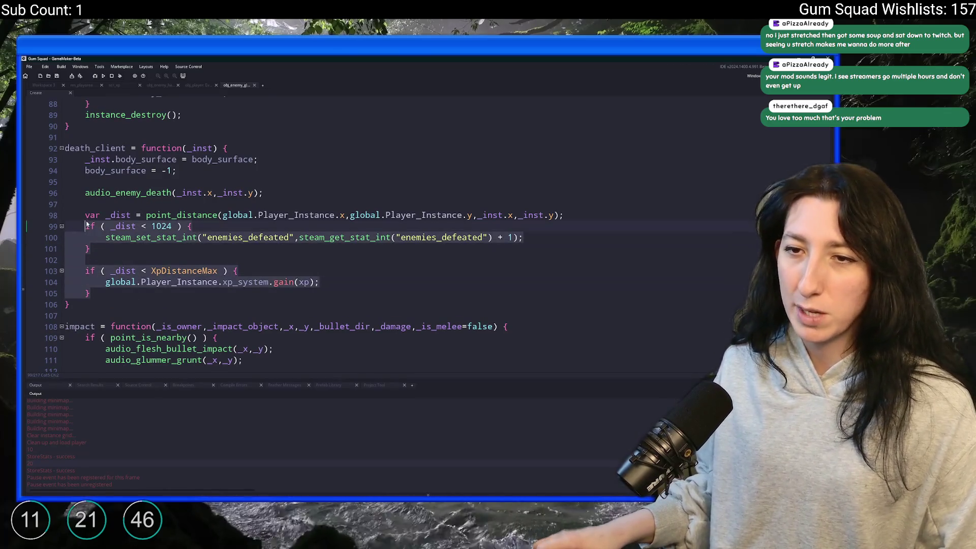
{"action": "key", "text": "shift+Home"}
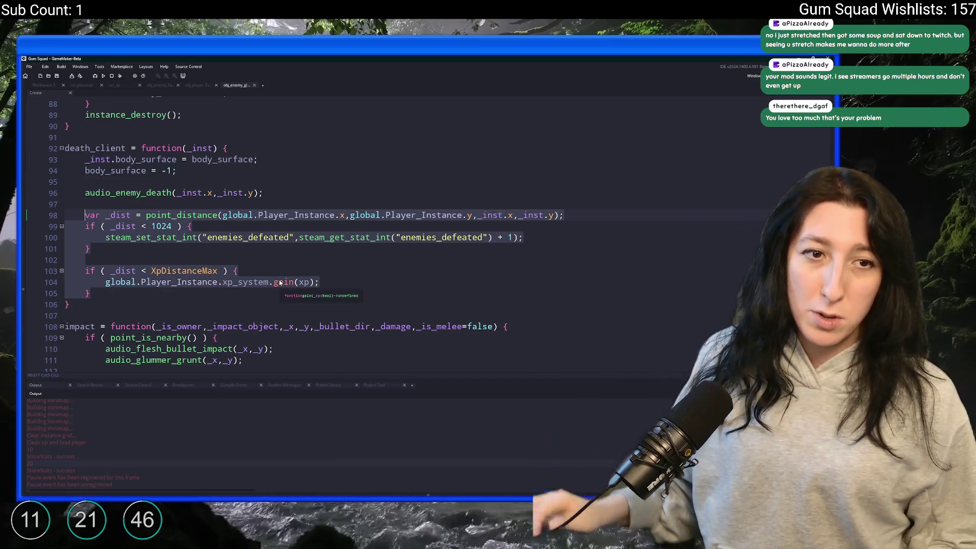
{"action": "left_click", "coordinate": [289, 253]}
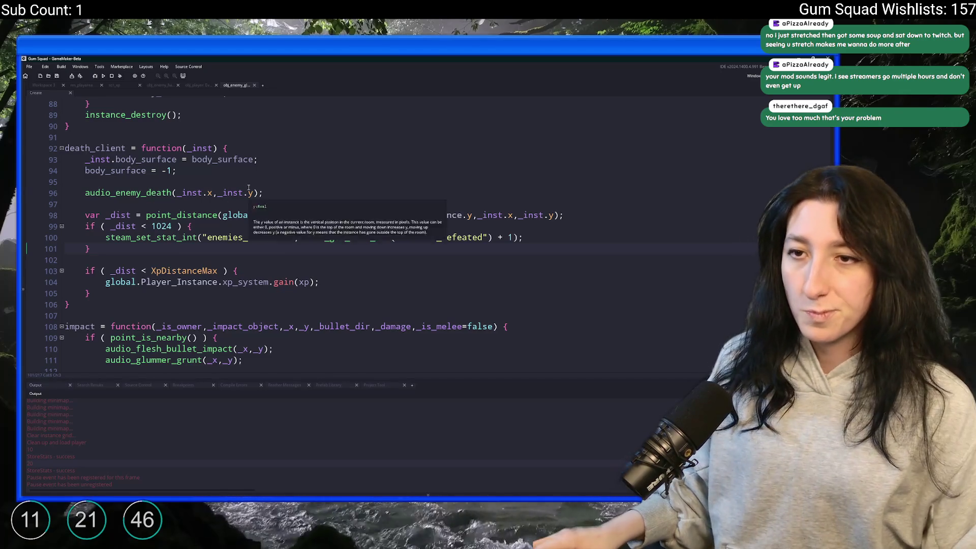
{"action": "left_click_drag", "start_coordinate": [90, 293], "coordinate": [85, 215]}
{"action": "key", "text": "ctrl+c"}
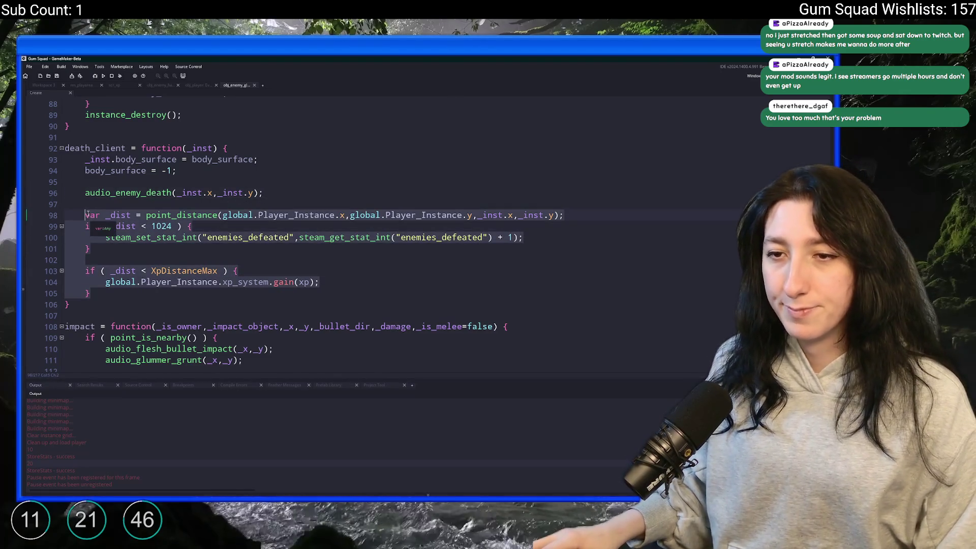
{"action": "key", "text": "ctrl+n"}
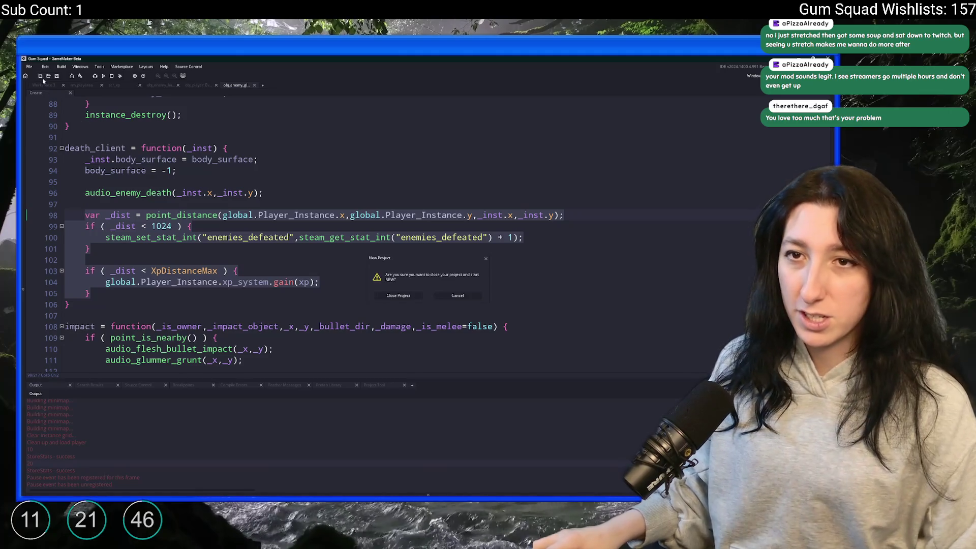
{"action": "left_click", "coordinate": [470, 297]}
{"action": "left_click", "coordinate": [286, 190]}
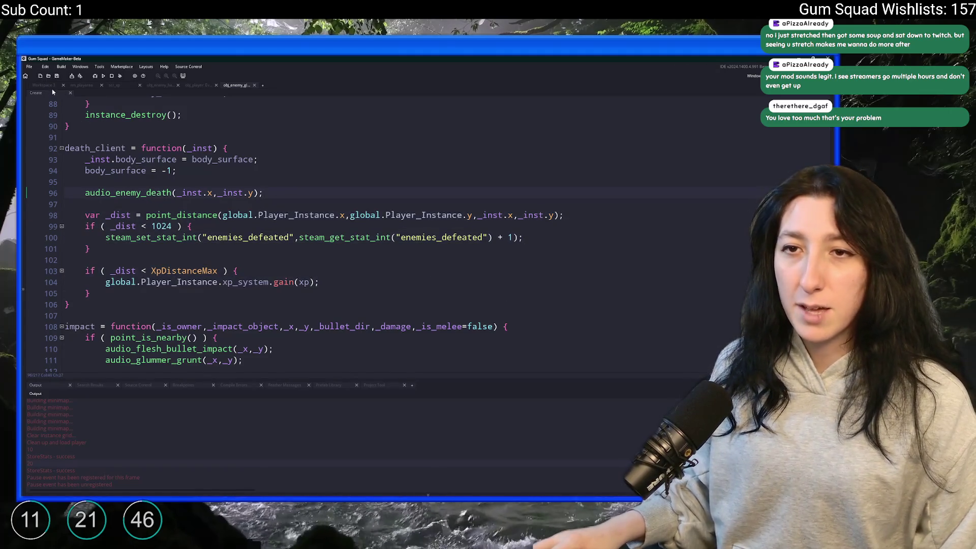
{"action": "left_click", "coordinate": [45, 85]}
Step: Open obj_enemy_glummer_captain's Create code and jump to the 'death =' function
{"action": "key", "text": "ctrl+t"}
{"action": "type", "text": "enemy_glu"}
{"action": "key", "text": "Down"}
{"action": "key", "text": "Down"}
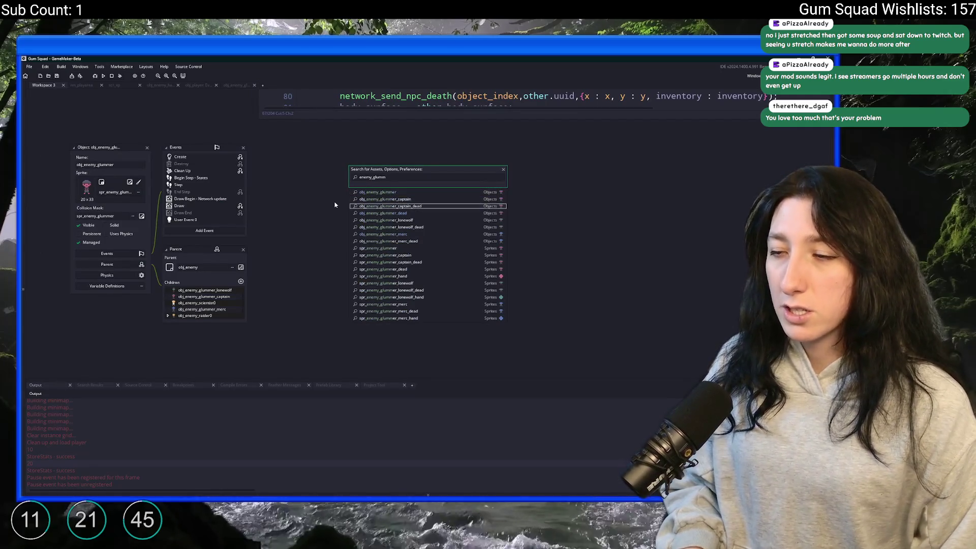
{"action": "key", "text": "Up"}
{"action": "key", "text": "Up"}
{"action": "key", "text": "Down"}
{"action": "key", "text": "Return"}
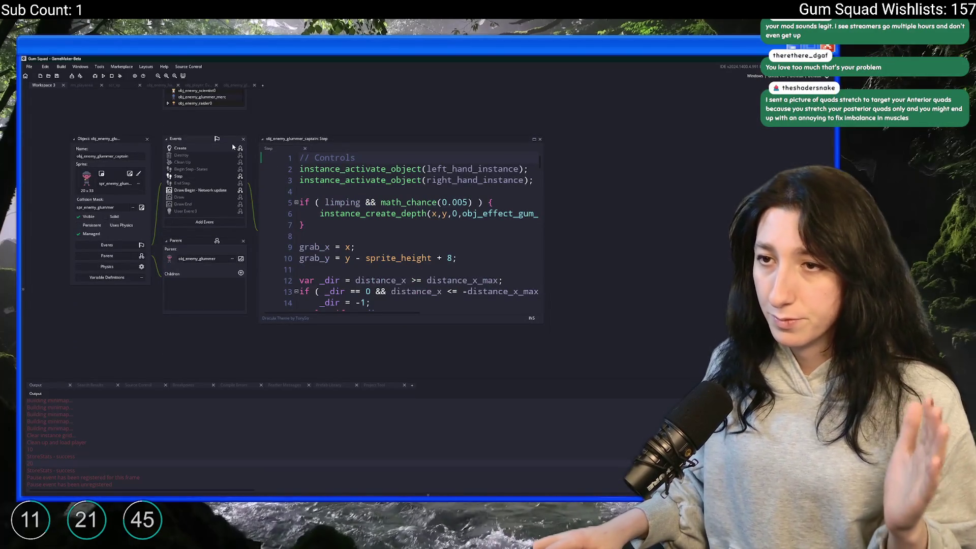
{"action": "left_click", "coordinate": [225, 149]}
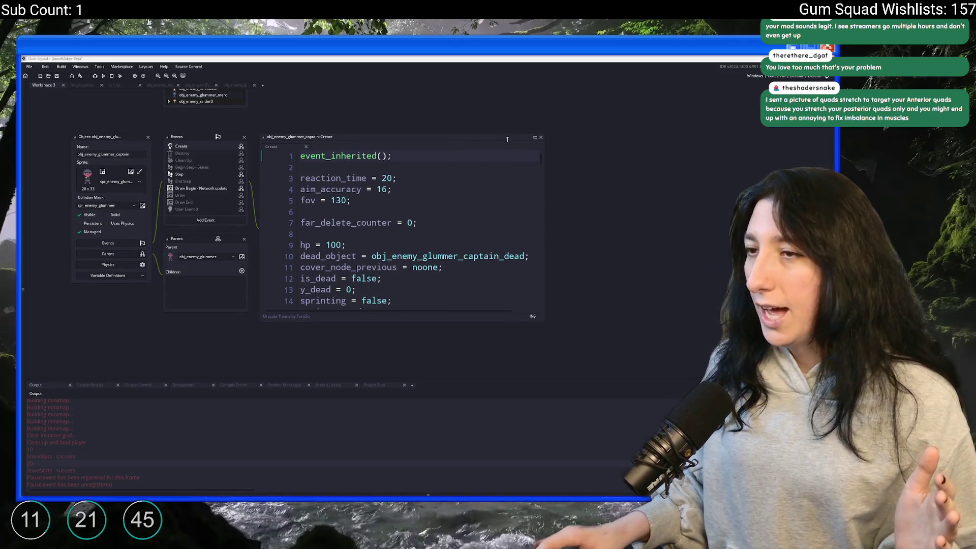
{"action": "left_click", "coordinate": [534, 137]}
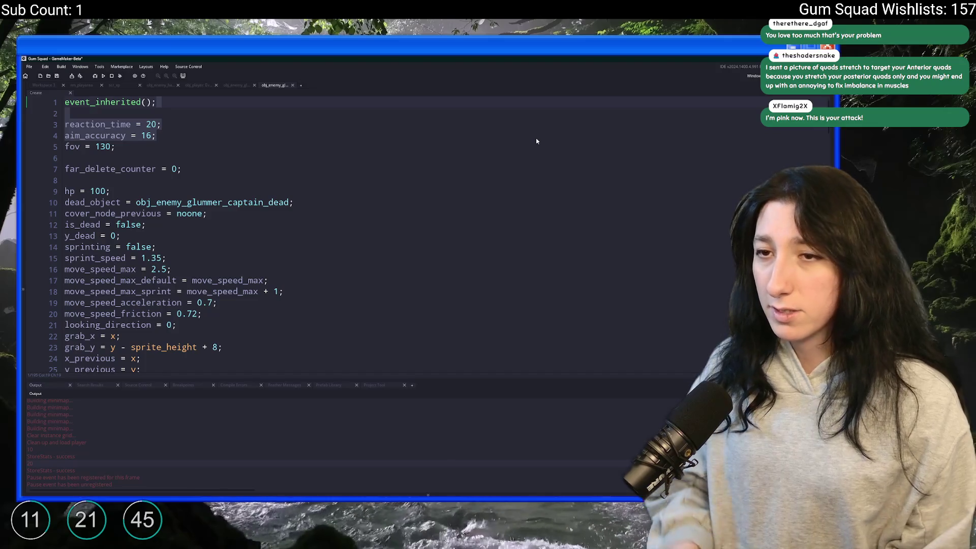
{"action": "key", "text": "ctrl+f"}
{"action": "type", "text": "death ="}
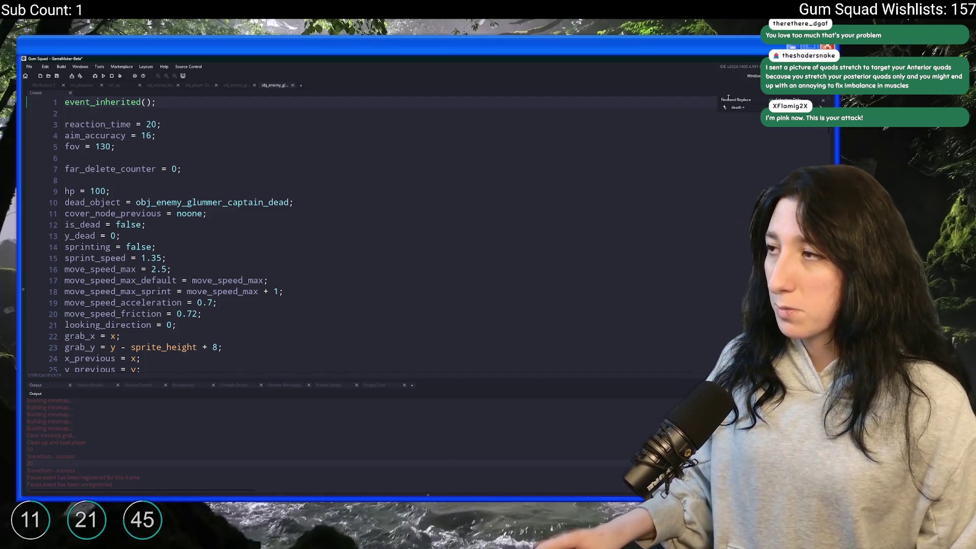
{"action": "key", "text": "Return"}
{"action": "key", "text": "Escape"}
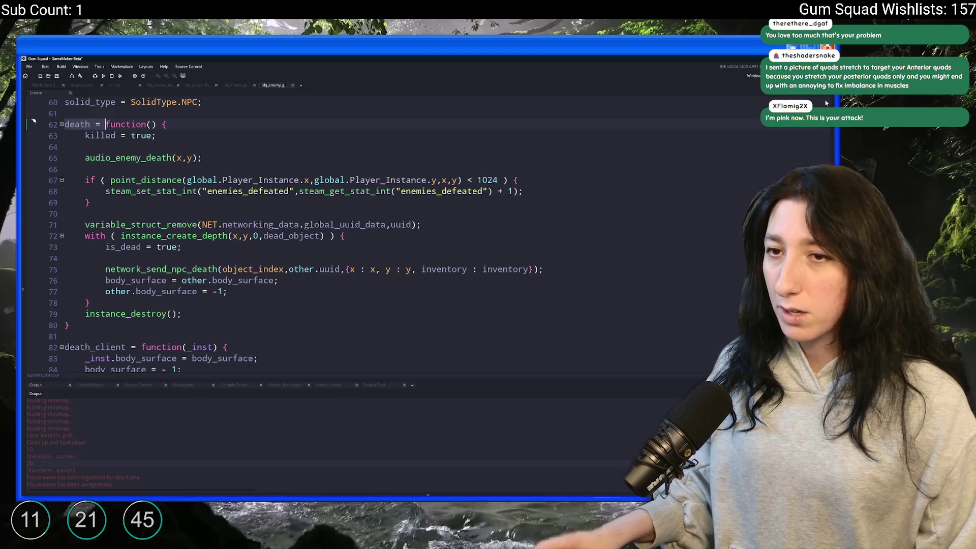
Step: Replace the death function's old distance check with the XP block, using x,y in point_distance
{"action": "left_click", "coordinate": [242, 280]}
{"action": "left_click_drag", "start_coordinate": [120, 204], "coordinate": [64, 180]}
{"action": "key", "text": "ctrl+v"}
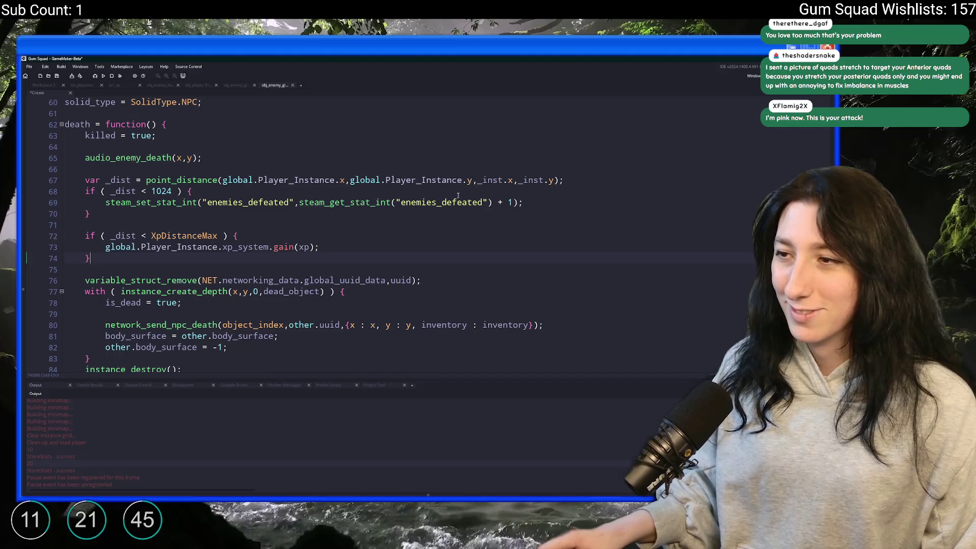
{"action": "double_click", "coordinate": [484, 179]}
{"action": "key", "text": "Delete"}
{"action": "key", "text": "Delete"}
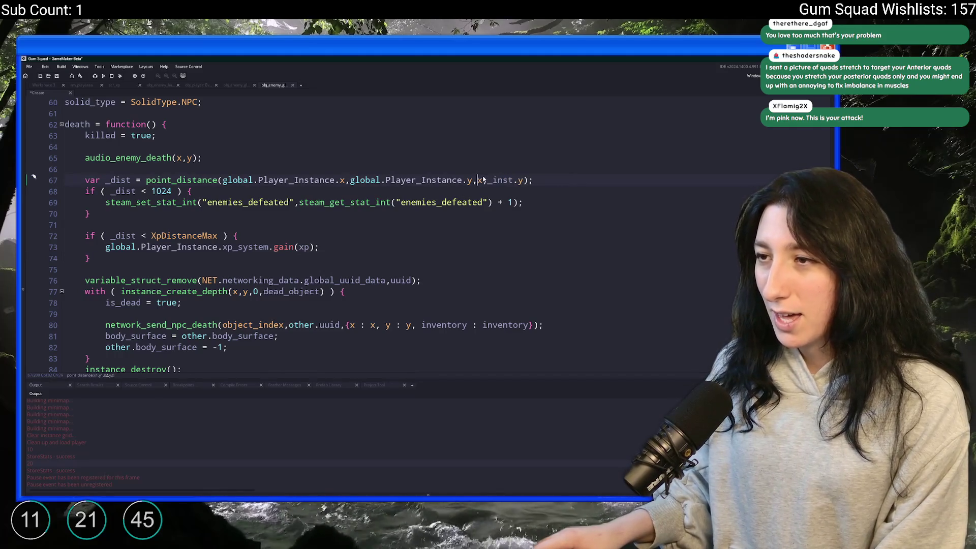
{"action": "double_click", "coordinate": [500, 180]}
{"action": "key", "text": "Delete"}
{"action": "key", "text": "Delete"}
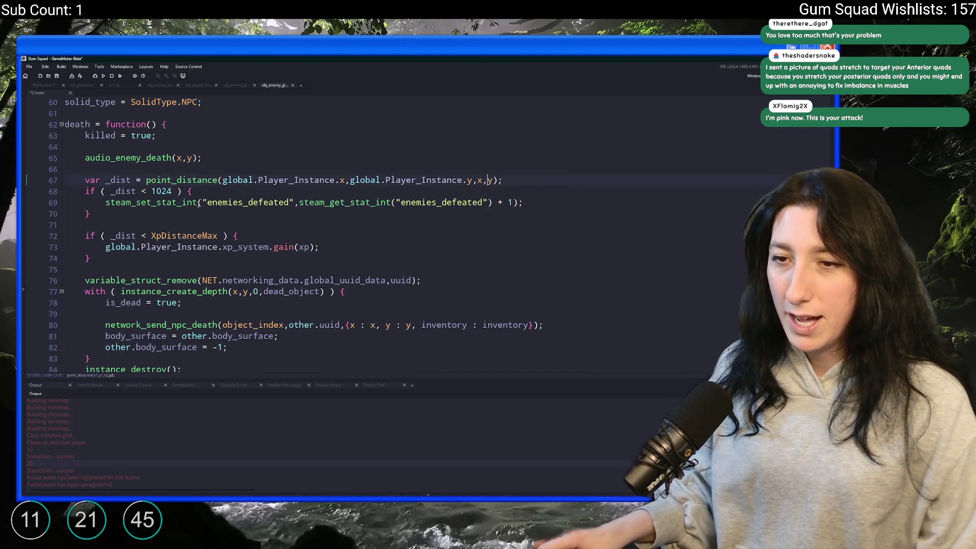
{"action": "key", "text": "Down"}
Step: Paste the _dist and XP block over the stat check in death_client
{"action": "scroll", "coordinate": [199, 205], "scroll_direction": "down", "scroll_amount": 2}
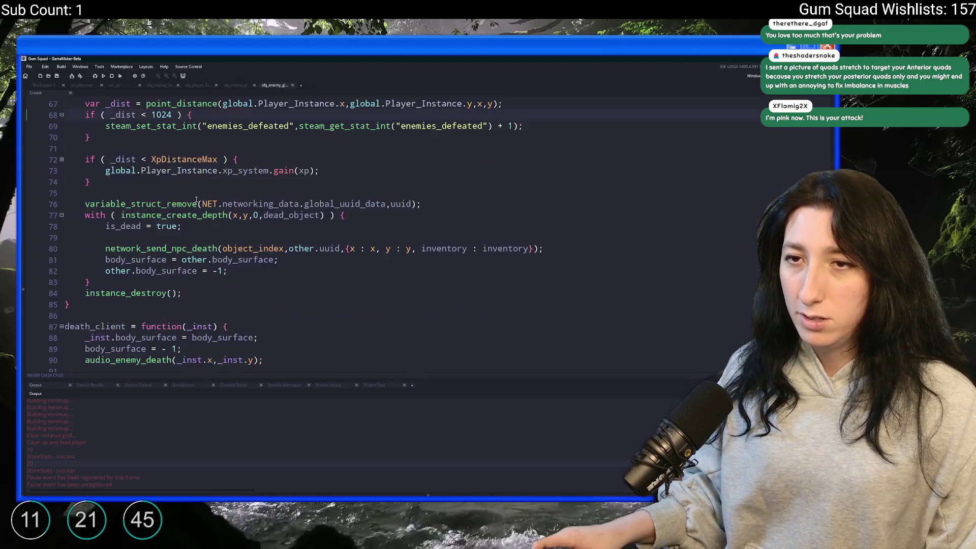
{"action": "scroll", "coordinate": [196, 200], "scroll_direction": "down", "scroll_amount": 2}
{"action": "scroll", "coordinate": [153, 244], "scroll_direction": "down", "scroll_amount": 1}
{"action": "left_click_drag", "start_coordinate": [91, 277], "coordinate": [85, 252]}
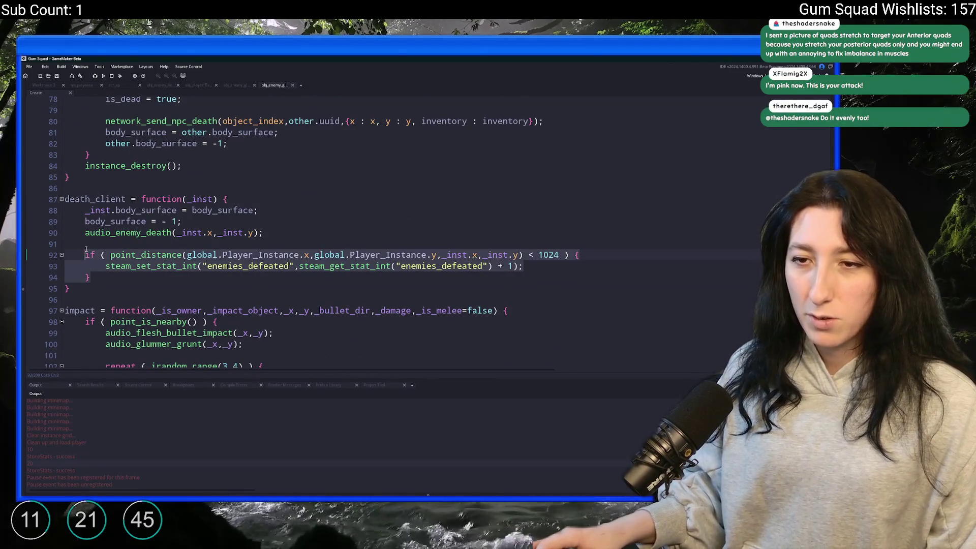
{"action": "key", "text": "ctrl+v"}
{"action": "key", "text": "ctrl+z"}
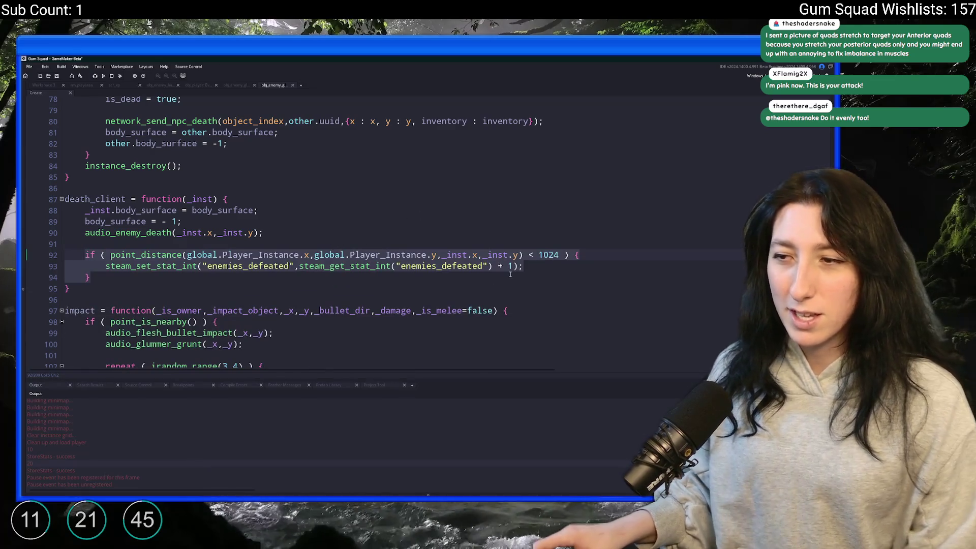
{"action": "key", "text": "ctrl+v"}
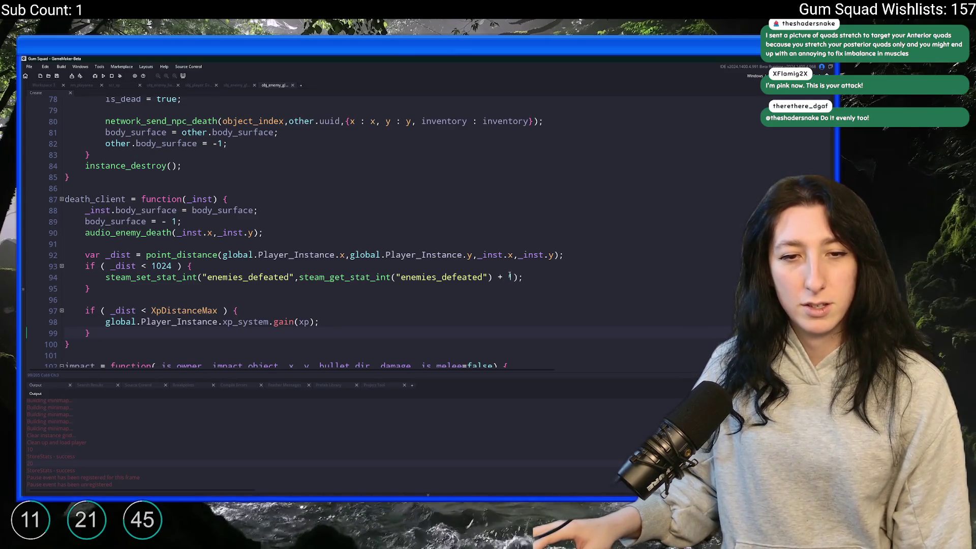
{"action": "key", "text": "super"}
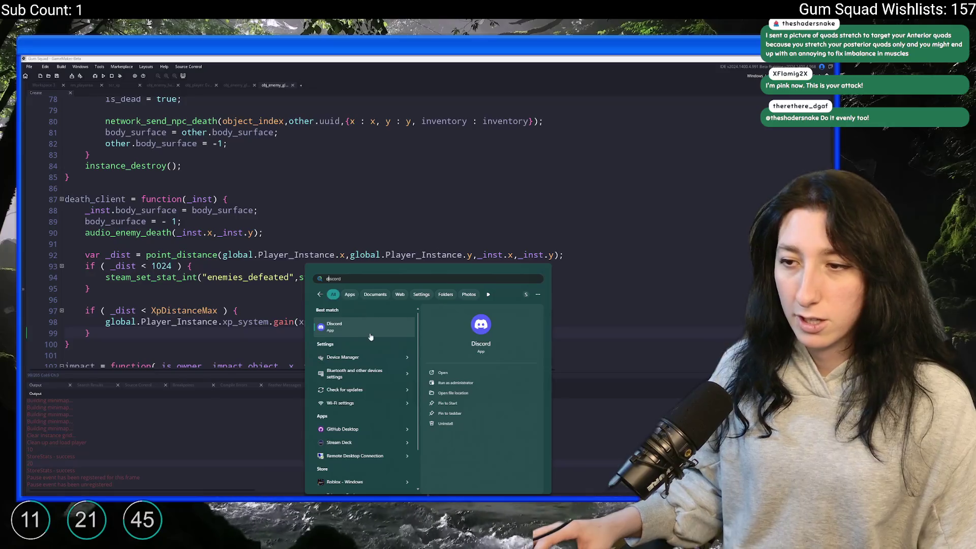
{"action": "key", "text": "Escape"}
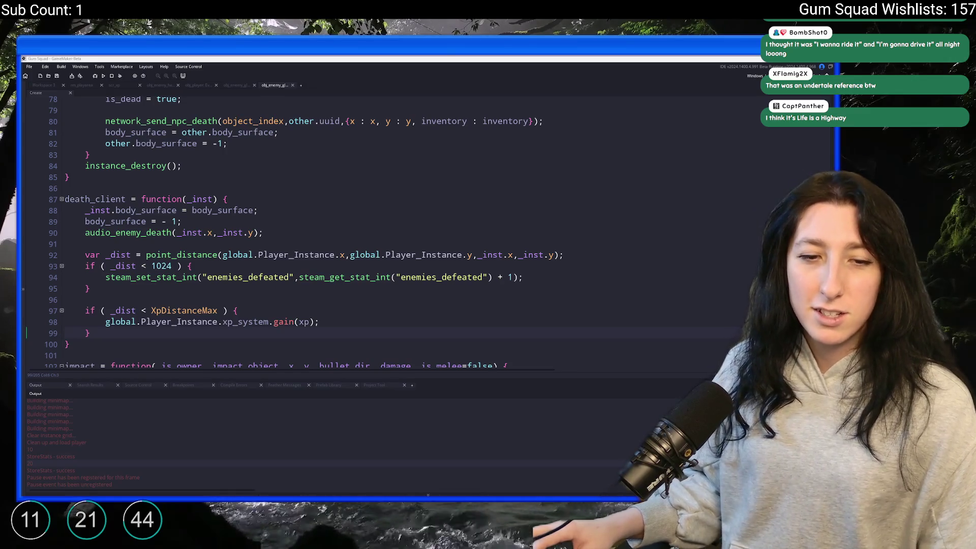
{"action": "left_click", "coordinate": [533, 271]}
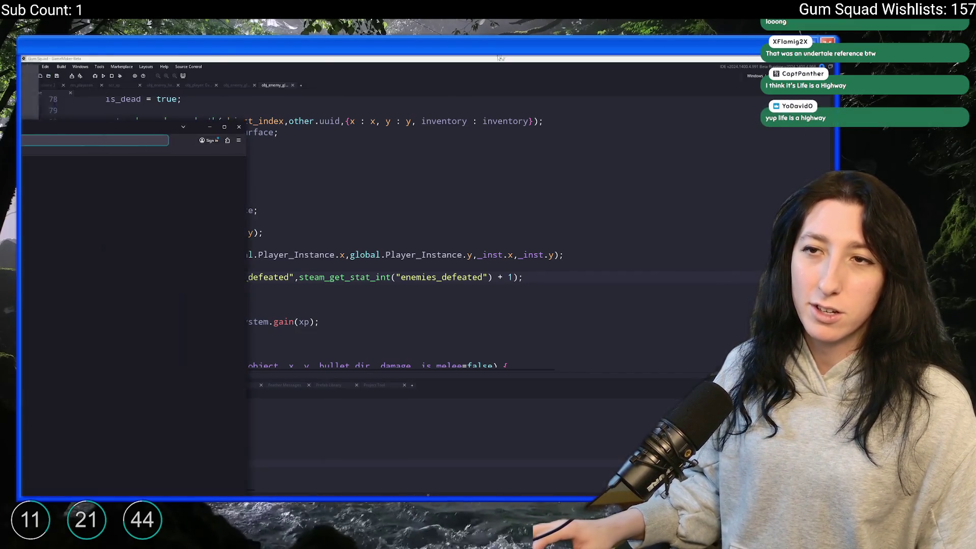
Step: Search Google for 'life is a highway lirics' and scroll through the results
{"action": "type", "text": "life is a highw"}
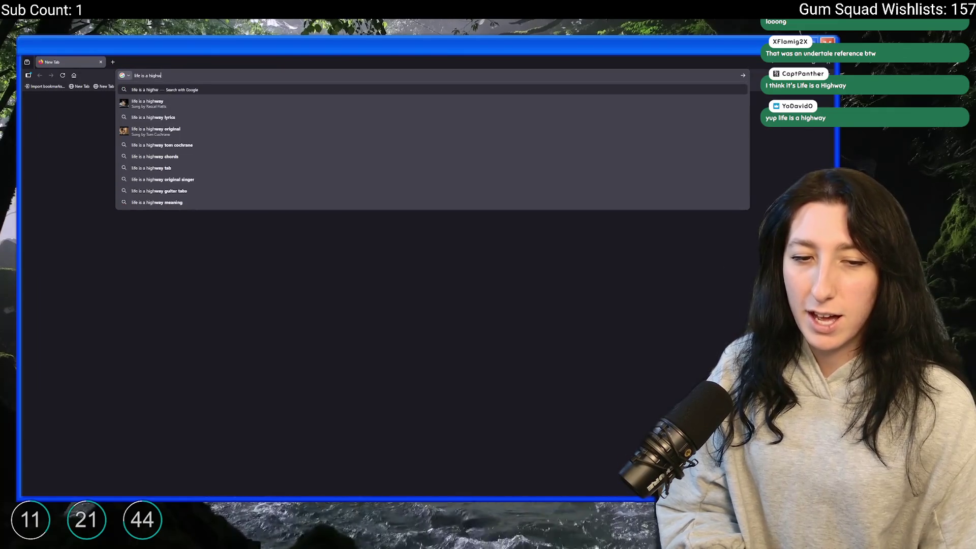
{"action": "type", "text": "ay lirics"}
{"action": "key", "text": "Return"}
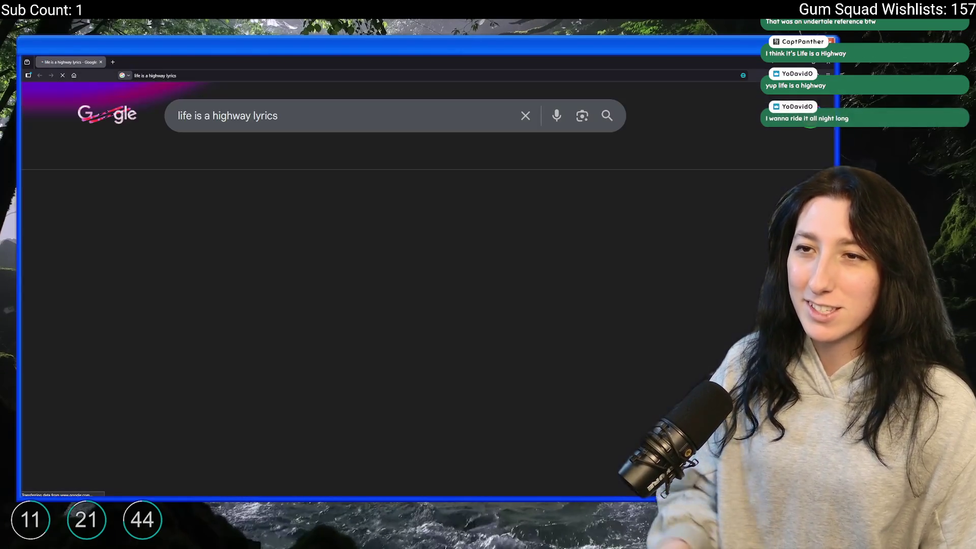
{"action": "scroll", "coordinate": [435, 135], "scroll_direction": "down", "scroll_amount": 5}
{"action": "scroll", "coordinate": [100, 303], "scroll_direction": "up", "scroll_amount": 2}
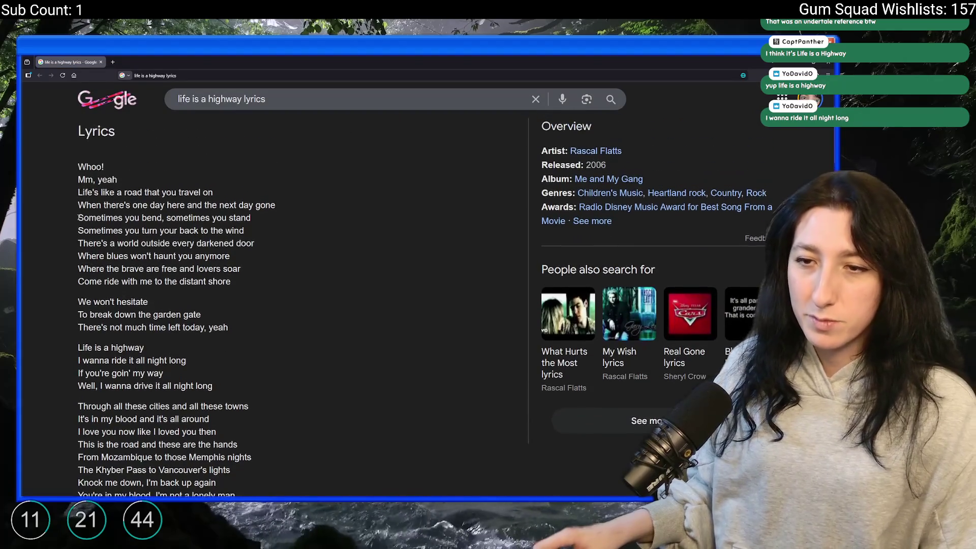
{"action": "scroll", "coordinate": [100, 303], "scroll_direction": "down", "scroll_amount": 3}
Step: Highlight chorus lines like 'ride it all night long', then return to GameMaker
{"action": "mouse_move", "coordinate": [80, 222]}
{"action": "left_mouse_down"}
{"action": "mouse_move", "coordinate": [188, 224]}
{"action": "mouse_move", "coordinate": [79, 236]}
{"action": "mouse_move", "coordinate": [116, 249]}
{"action": "mouse_move", "coordinate": [214, 249]}
{"action": "left_mouse_up"}
{"action": "left_click", "coordinate": [156, 268]}
{"action": "left_click", "coordinate": [143, 247]}
{"action": "left_click_drag", "start_coordinate": [103, 210], "coordinate": [177, 224]}
{"action": "left_click", "coordinate": [173, 229]}
{"action": "left_click_drag", "start_coordinate": [84, 235], "coordinate": [148, 236]}
{"action": "left_click", "coordinate": [153, 250]}
{"action": "mouse_move", "coordinate": [213, 249]}
{"action": "left_mouse_down"}
{"action": "mouse_move", "coordinate": [90, 236]}
{"action": "mouse_move", "coordinate": [102, 236]}
{"action": "left_mouse_up"}
{"action": "left_click", "coordinate": [254, 265]}
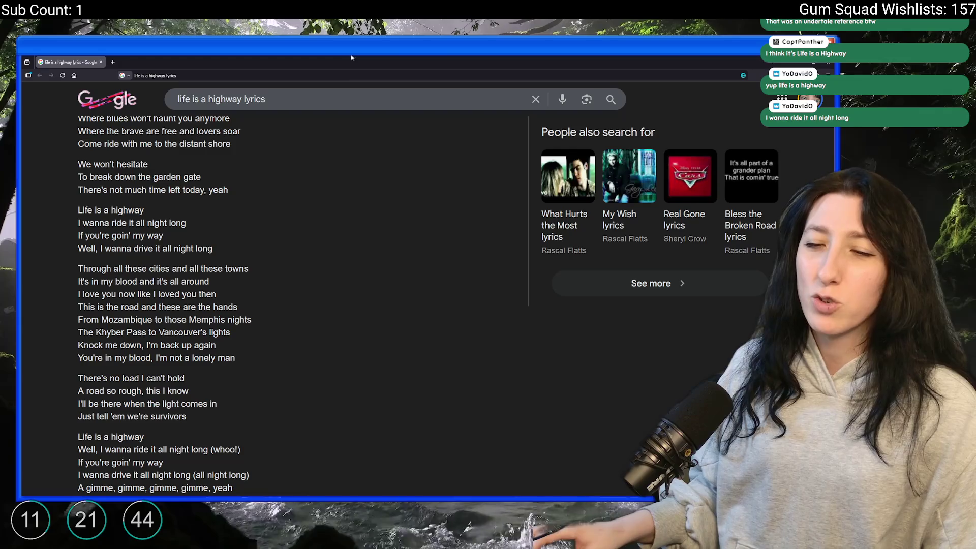
{"action": "key", "text": "alt+Tab"}
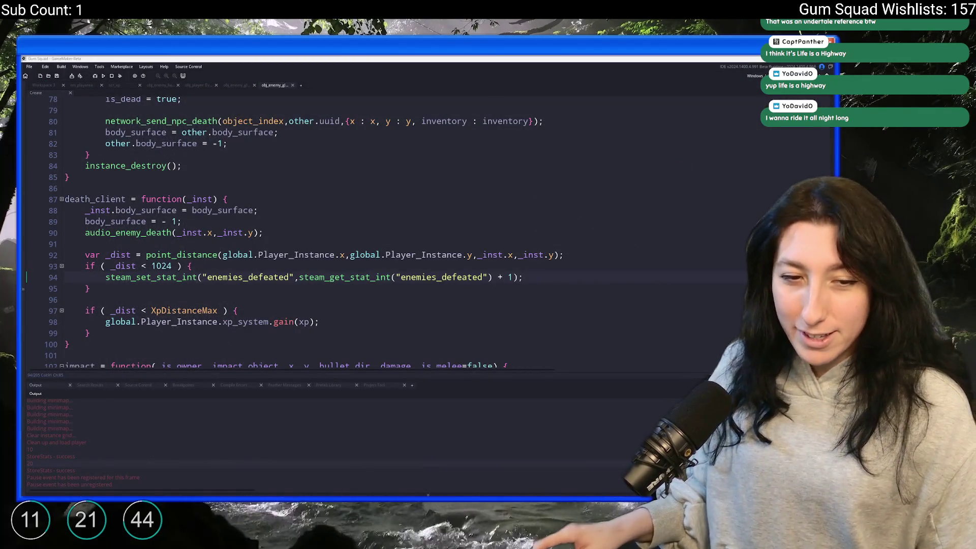
{"action": "left_click", "coordinate": [562, 276]}
{"action": "key", "text": "Up"}
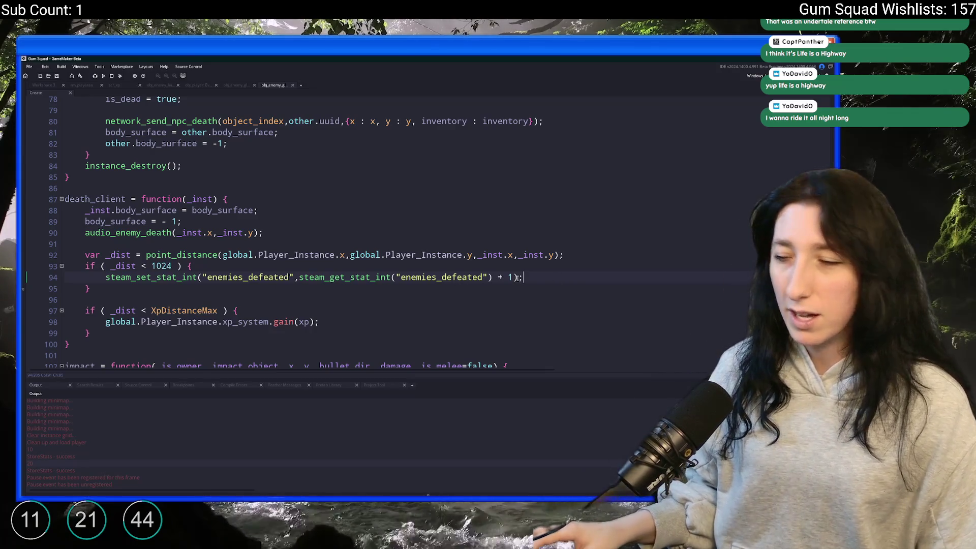
{"action": "key", "text": "ctrl+v"}
{"action": "key", "text": "ctrl+z"}
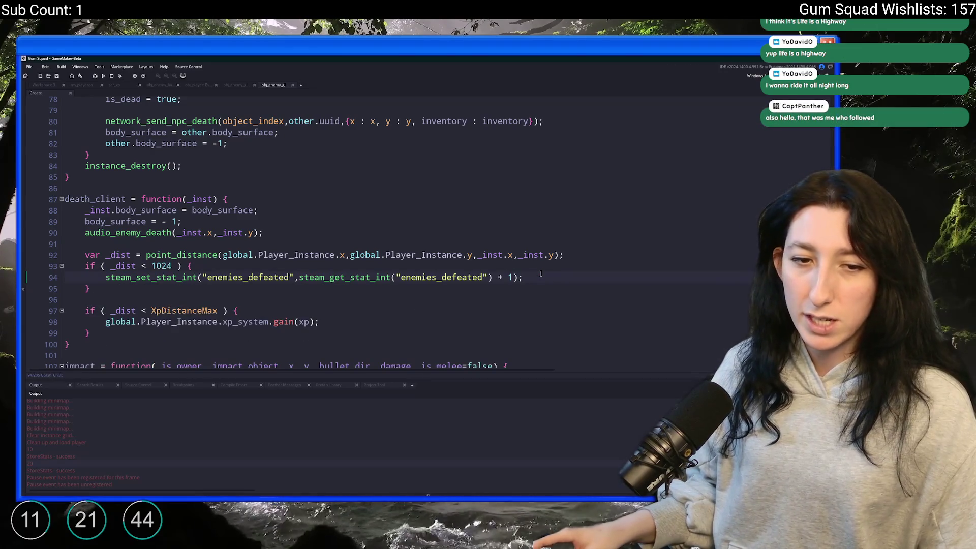
{"action": "scroll", "coordinate": [532, 281], "scroll_direction": "down", "scroll_amount": 2}
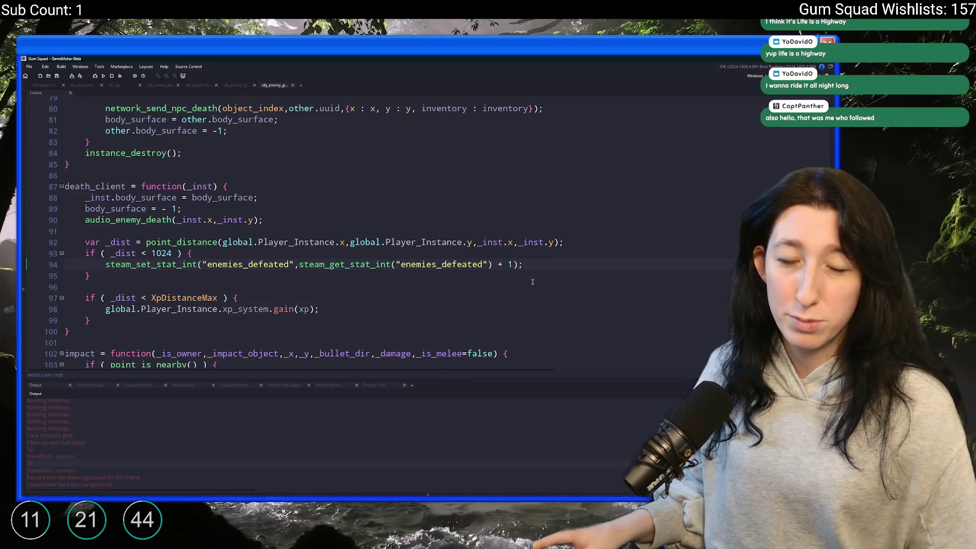
{"action": "scroll", "coordinate": [260, 147], "scroll_direction": "up", "scroll_amount": 4}
{"action": "scroll", "coordinate": [259, 147], "scroll_direction": "up", "scroll_amount": 5}
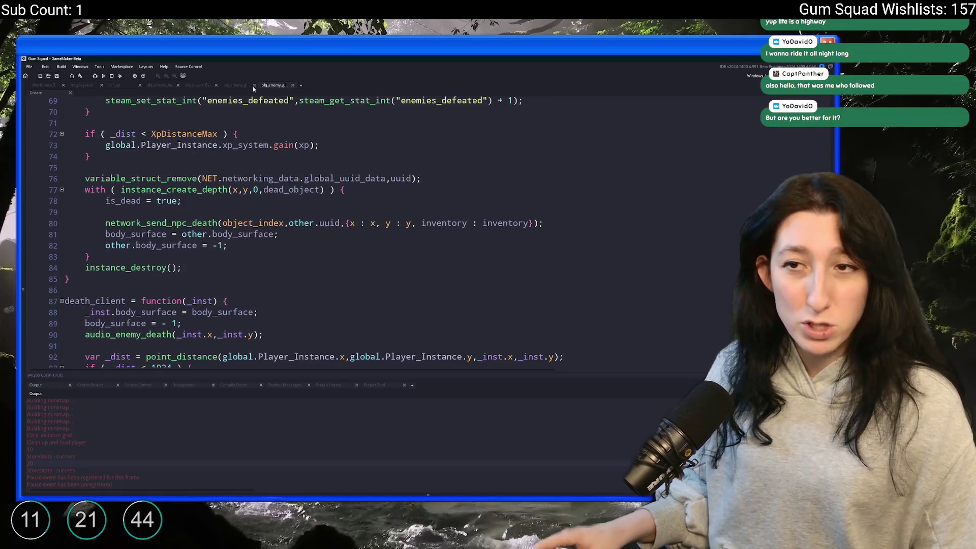
{"action": "scroll", "coordinate": [172, 239], "scroll_direction": "down", "scroll_amount": 4}
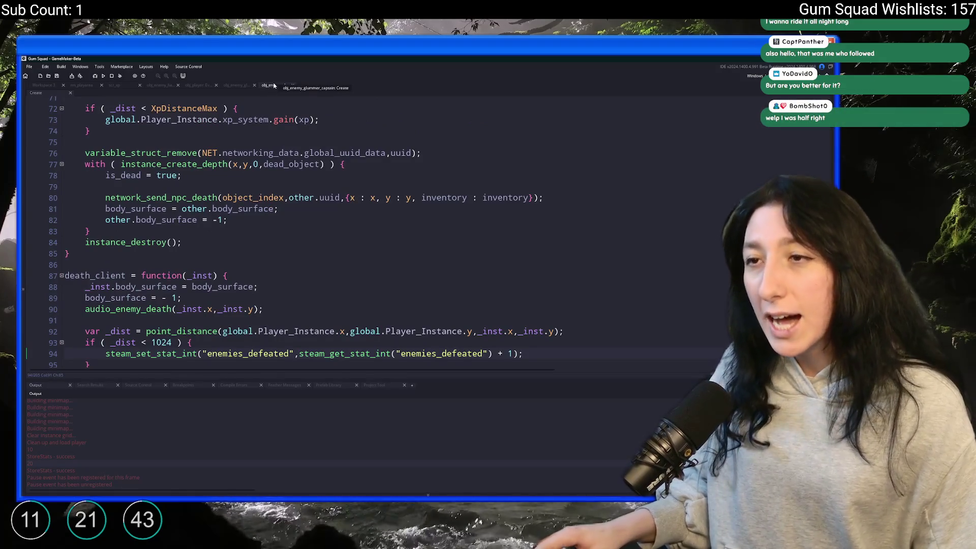
{"action": "key", "text": "ctrl+t"}
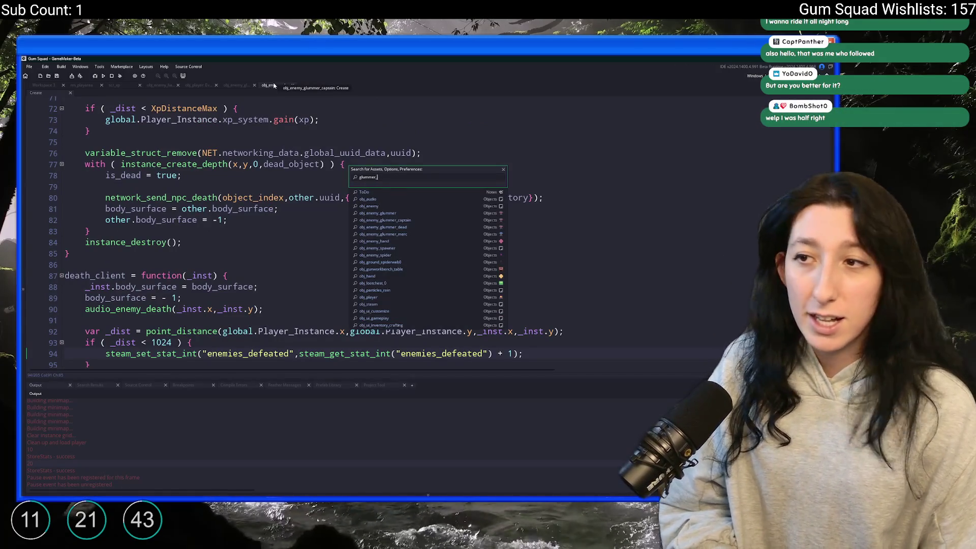
Step: Open obj_enemy_glummer_lonewolf's Create event code at full size and scroll to the death function
{"action": "key", "text": "Down"}
{"action": "key", "text": "Down"}
{"action": "key", "text": "Down"}
{"action": "key", "text": "Return"}
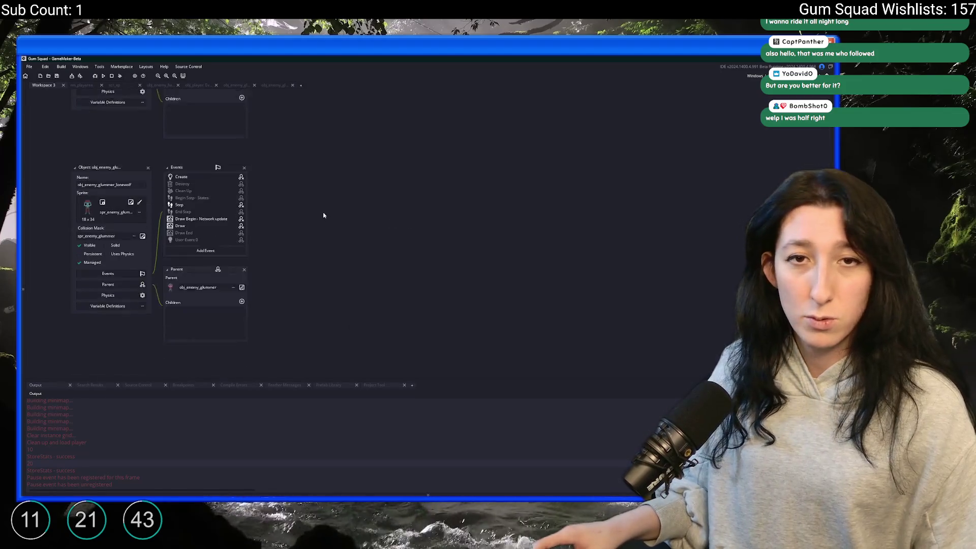
{"action": "double_click", "coordinate": [207, 156]}
{"action": "left_click", "coordinate": [372, 196]}
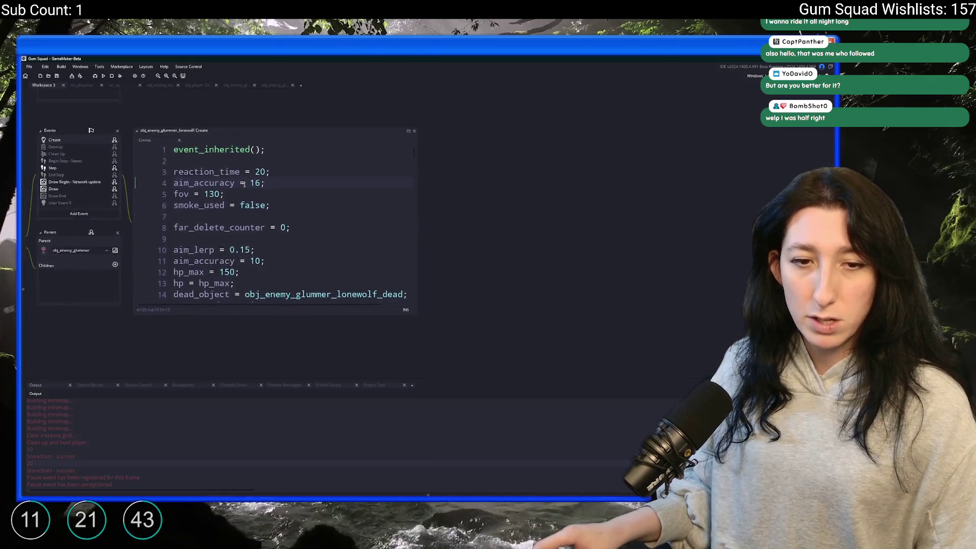
{"action": "double_click", "coordinate": [326, 175]}
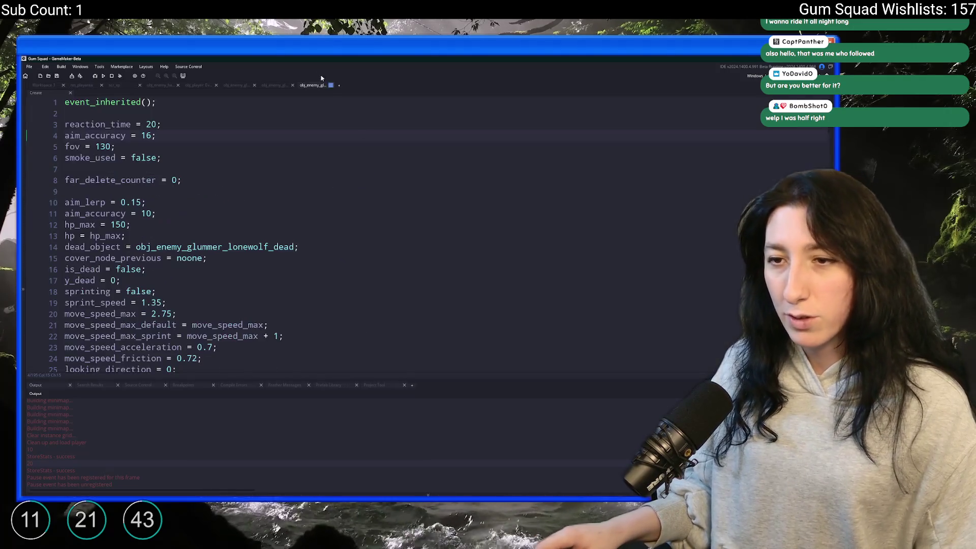
{"action": "scroll", "coordinate": [269, 247], "scroll_direction": "down", "scroll_amount": 12}
{"action": "scroll", "coordinate": [269, 248], "scroll_direction": "down", "scroll_amount": 10}
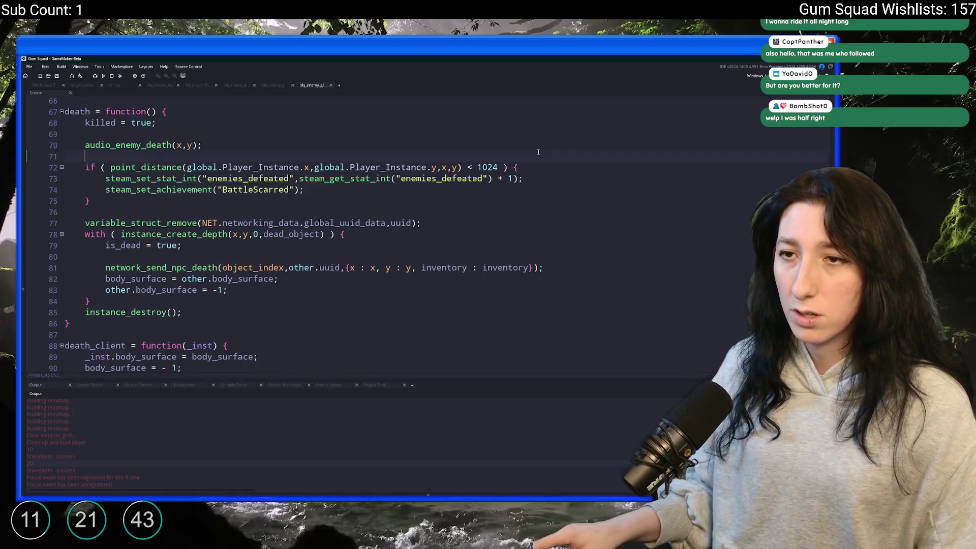
Step: Paste the _dist/XP block into death, measuring the distance from the object's own x,y
{"action": "key", "text": "ctrl+v"}
{"action": "mouse_move", "coordinate": [477, 167]}
{"action": "left_mouse_down"}
{"action": "mouse_move", "coordinate": [505, 167]}
{"action": "mouse_move", "coordinate": [487, 167]}
{"action": "left_mouse_up"}
{"action": "key", "text": "BackSpace"}
{"action": "key", "text": "BackSpace"}
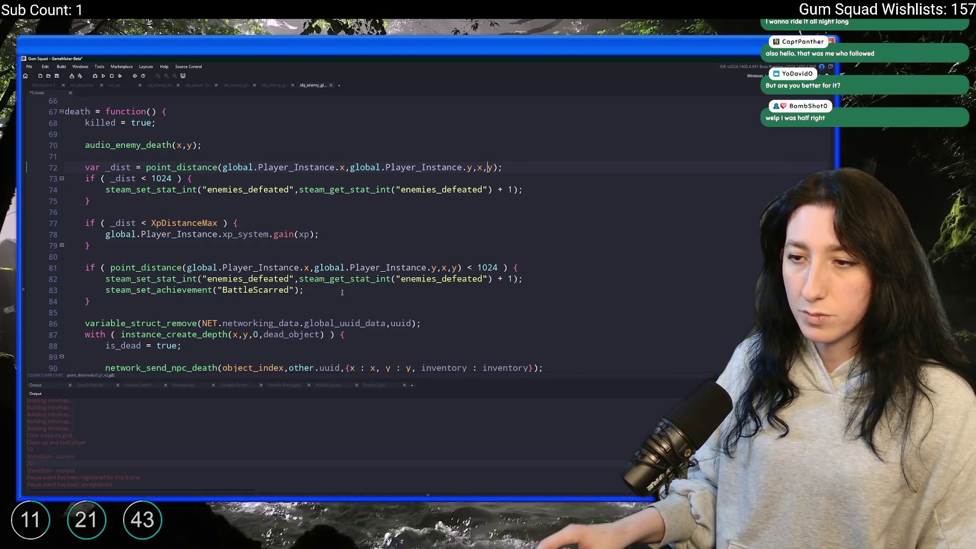
{"action": "scroll", "coordinate": [342, 293], "scroll_direction": "down", "scroll_amount": 2}
{"action": "scroll", "coordinate": [342, 293], "scroll_direction": "up", "scroll_amount": 1}
Step: Move the BattleScarred achievement call under the stat increment and delete the old duplicate achievement block
{"action": "left_click", "coordinate": [105, 238]}
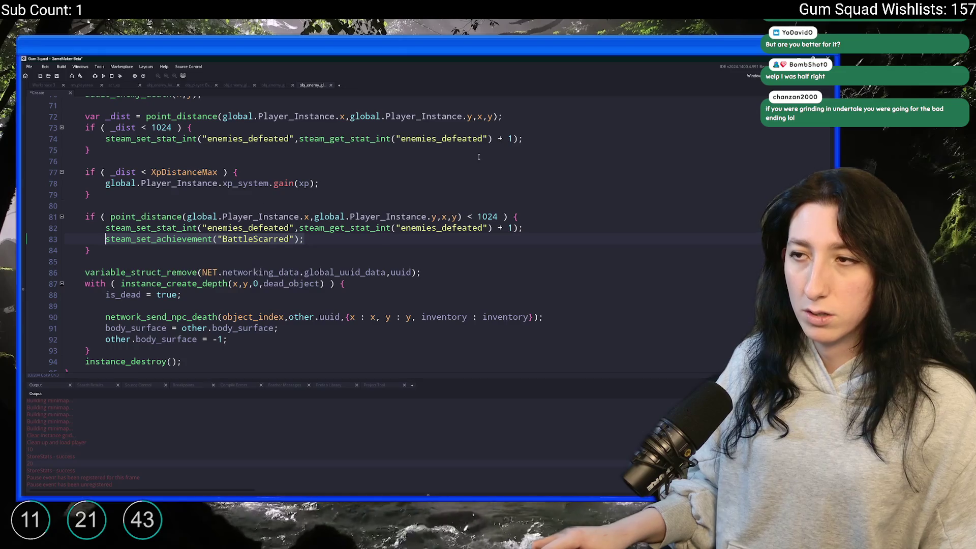
{"action": "left_click", "coordinate": [571, 138]}
{"action": "key", "text": "Return"}
{"action": "type", "text": "steam_set_achievement(\"BattleScarred\");"}
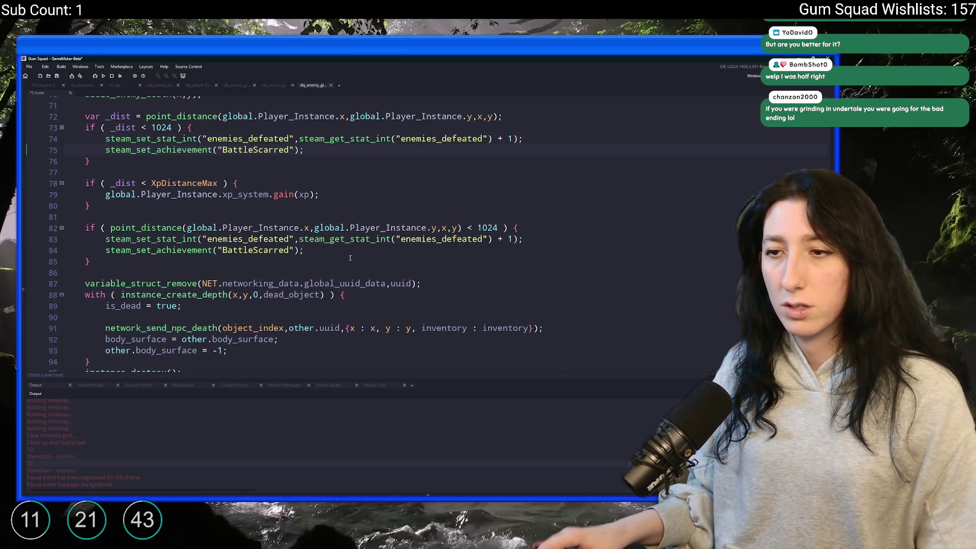
{"action": "mouse_move", "coordinate": [177, 260]}
{"action": "left_mouse_down"}
{"action": "mouse_move", "coordinate": [45, 211]}
{"action": "mouse_move", "coordinate": [86, 183]}
{"action": "mouse_move", "coordinate": [85, 127]}
{"action": "left_mouse_up"}
{"action": "key", "text": "Delete"}
{"action": "left_click_drag", "start_coordinate": [95, 206], "coordinate": [84, 117]}
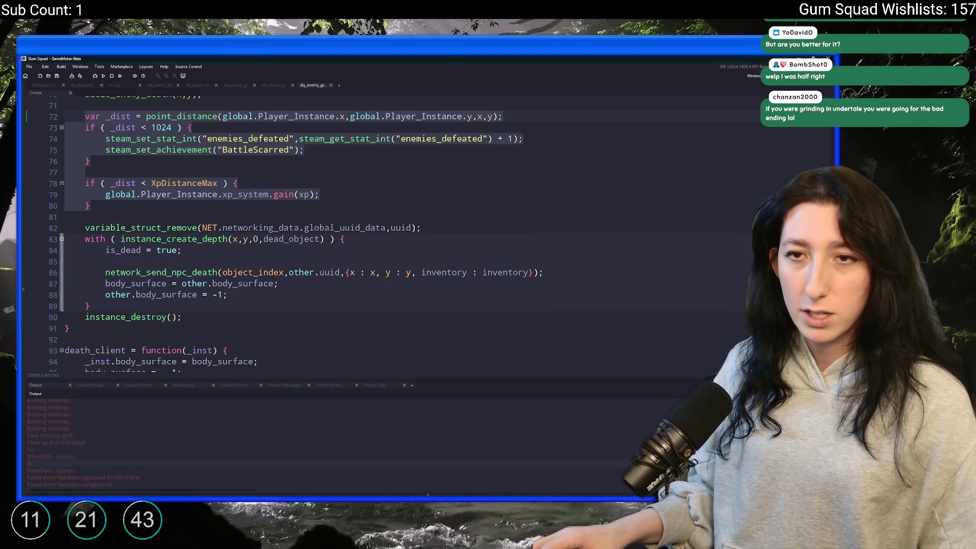
{"action": "left_click", "coordinate": [316, 150]}
Step: Replace death_client's old distance check (lines 98–100) with the XP block using _inst.x, _inst.y
{"action": "scroll", "coordinate": [327, 207], "scroll_direction": "down", "scroll_amount": 6}
{"action": "scroll", "coordinate": [327, 207], "scroll_direction": "down", "scroll_amount": 1}
{"action": "scroll", "coordinate": [315, 214], "scroll_direction": "up", "scroll_amount": 2}
{"action": "left_click", "coordinate": [279, 193]}
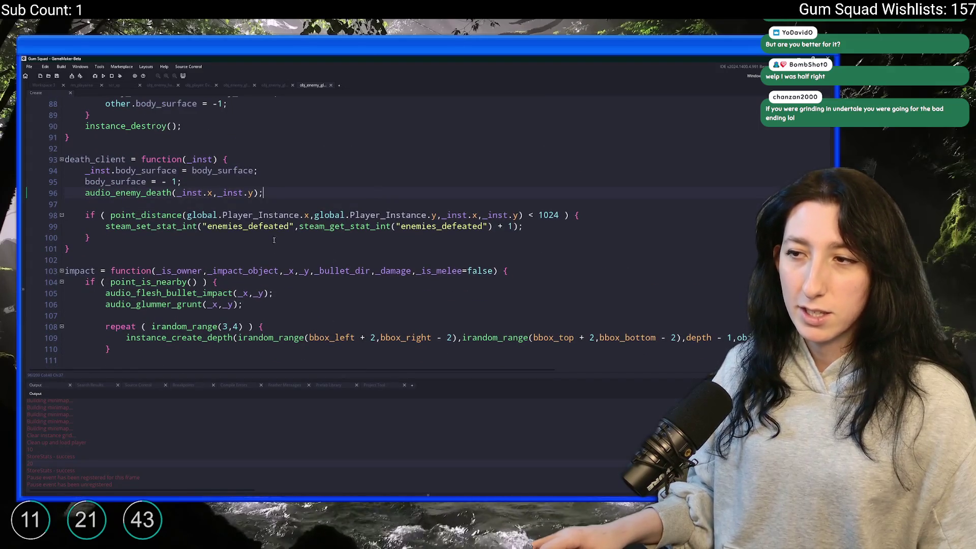
{"action": "left_click_drag", "start_coordinate": [161, 237], "coordinate": [66, 215]}
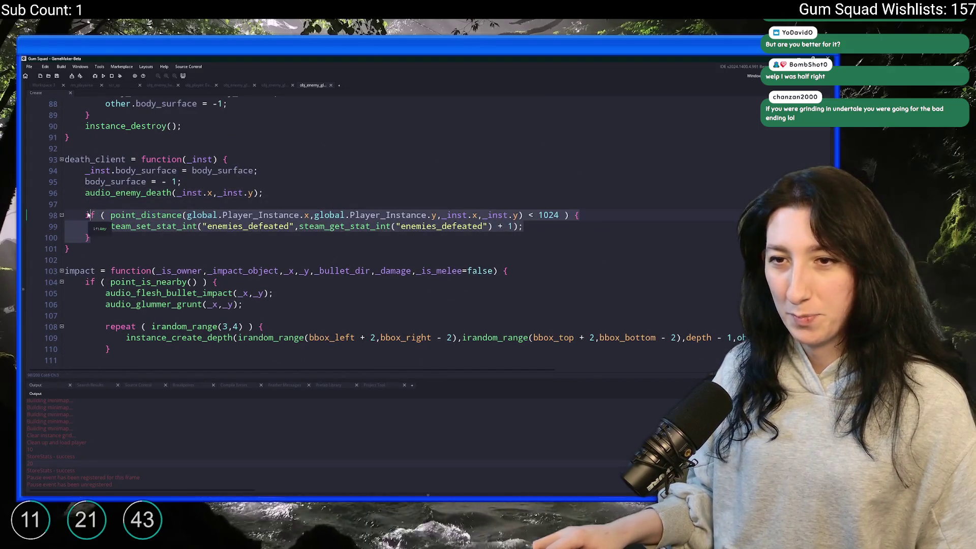
{"action": "type", "text": "var _dist = point_distance(global.Player_Instance.x,global.Player_Instance.y,x,y); \tif ( _dist < 1024 ) { \t\tsteam_set_stat_int(\"enemies_defeated\",steam_get_stat_int(\"enemies_defeated\") + 1); \t\tsteam_set_achievement(\"BattleScarred\"); \t}  \tif ( _dist < XpDistanceMax ) { \t\tglobal.Player_Instance.xp_system.gain(xp); \t}"}
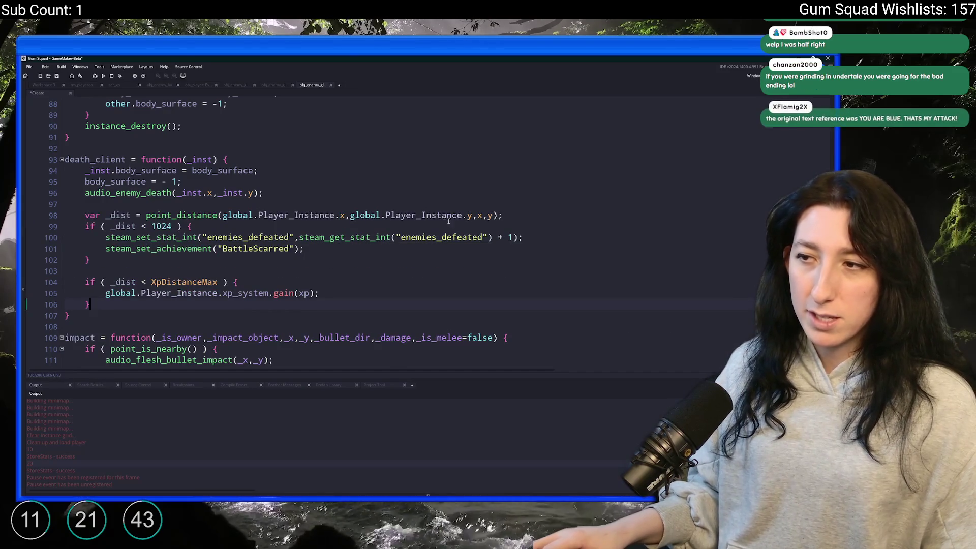
{"action": "left_click", "coordinate": [476, 215]}
{"action": "type", "text": "_inst."}
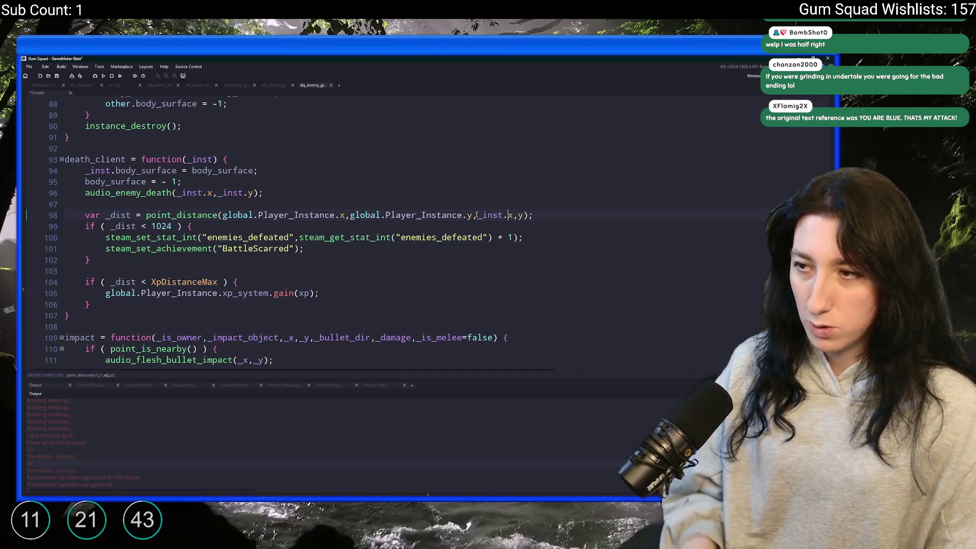
{"action": "left_click", "coordinate": [518, 215]}
{"action": "type", "text": "_inst."}
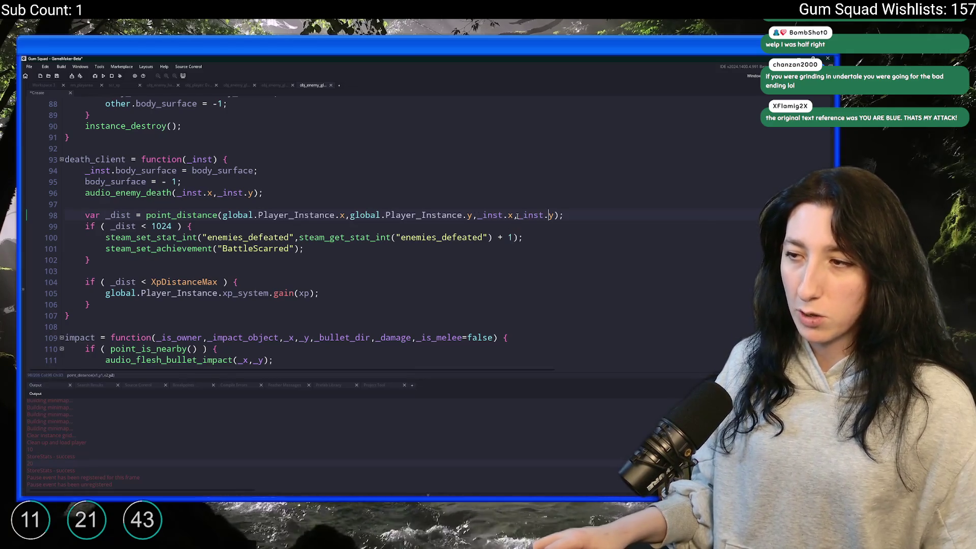
Step: Undo and redo to compare the original check with the new XP block, then select the block
{"action": "key", "text": "ctrl+z"}
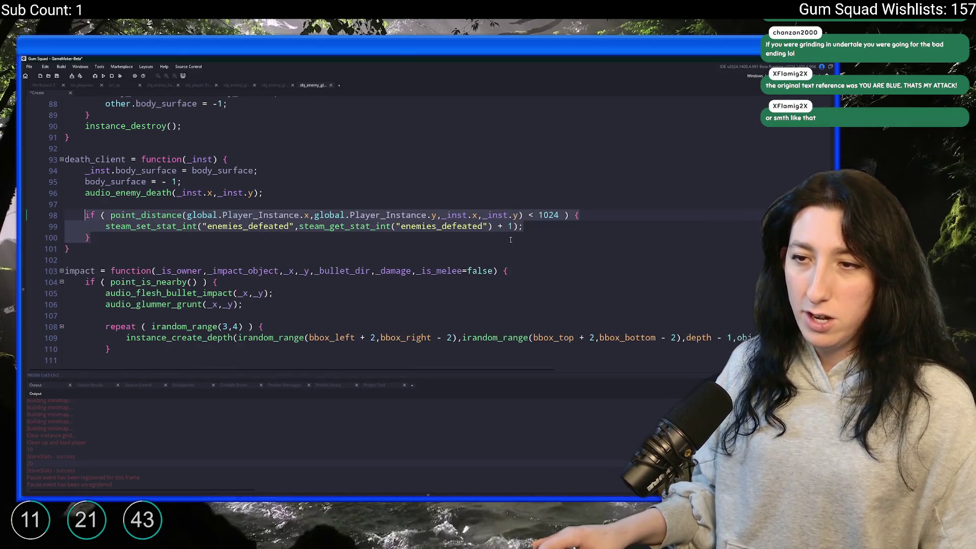
{"action": "key", "text": "ctrl+y"}
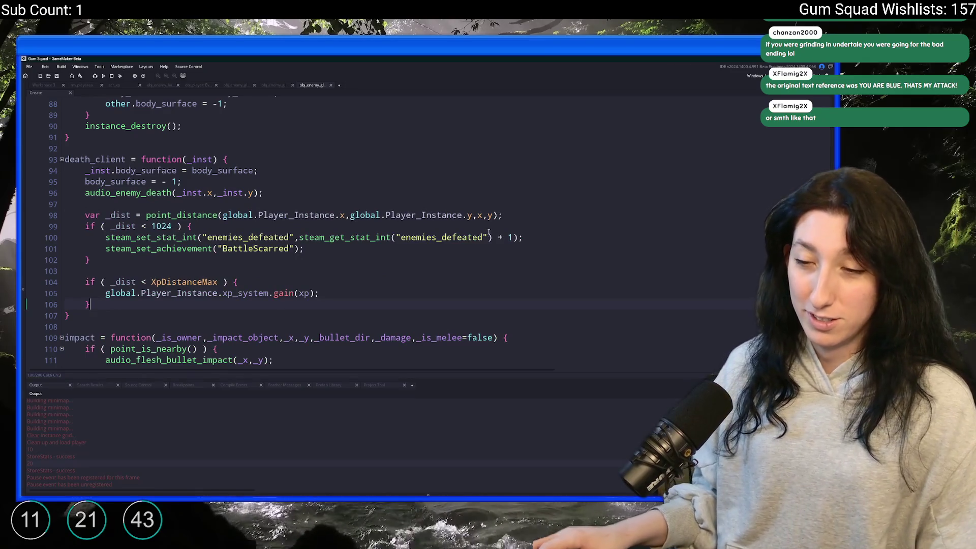
{"action": "left_click", "coordinate": [443, 262]}
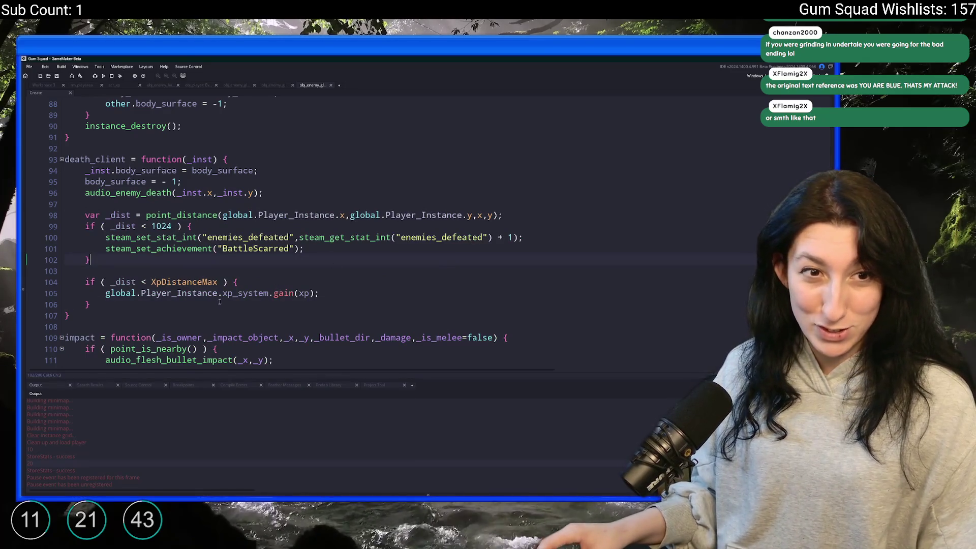
{"action": "scroll", "coordinate": [196, 303], "scroll_direction": "up", "scroll_amount": 1}
{"action": "mouse_move", "coordinate": [197, 317]}
{"action": "left_mouse_down"}
{"action": "mouse_move", "coordinate": [87, 240]}
{"action": "mouse_move", "coordinate": [88, 229]}
{"action": "left_mouse_up"}
{"action": "key", "text": "ctrl+c"}
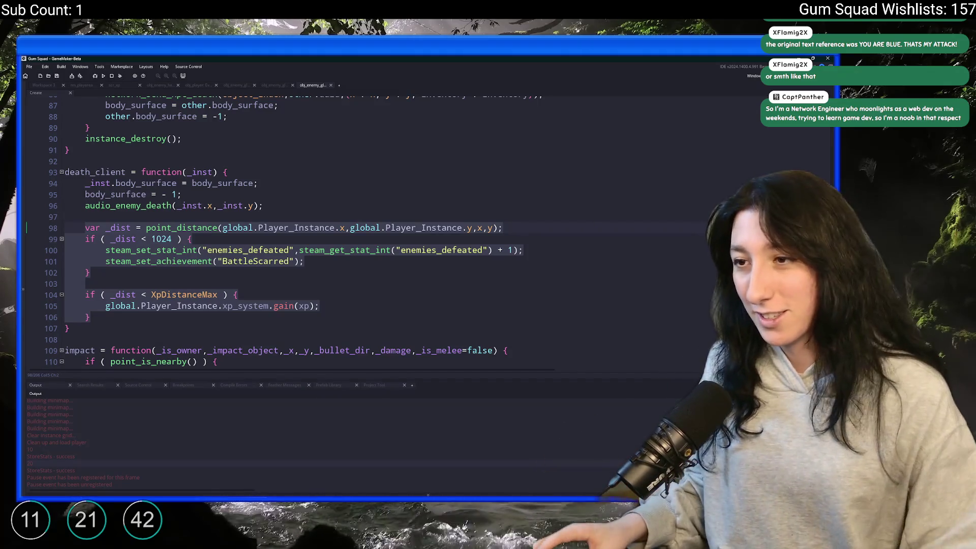
Step: Copy the selected distance and XP block, review the code, and close the lonewolf glummer's code tab
{"action": "right_click", "coordinate": [235, 241]}
{"action": "left_click", "coordinate": [268, 241]}
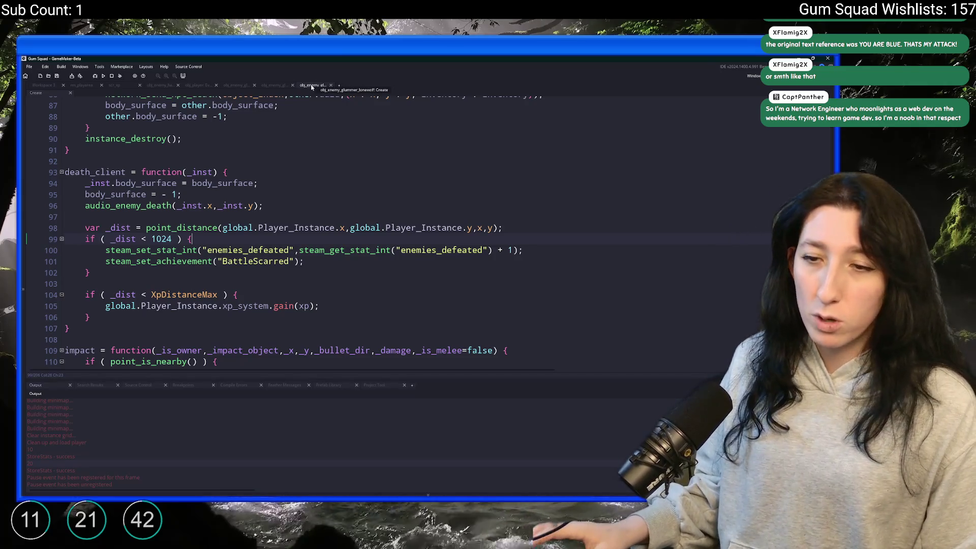
{"action": "scroll", "coordinate": [275, 223], "scroll_direction": "down", "scroll_amount": 11}
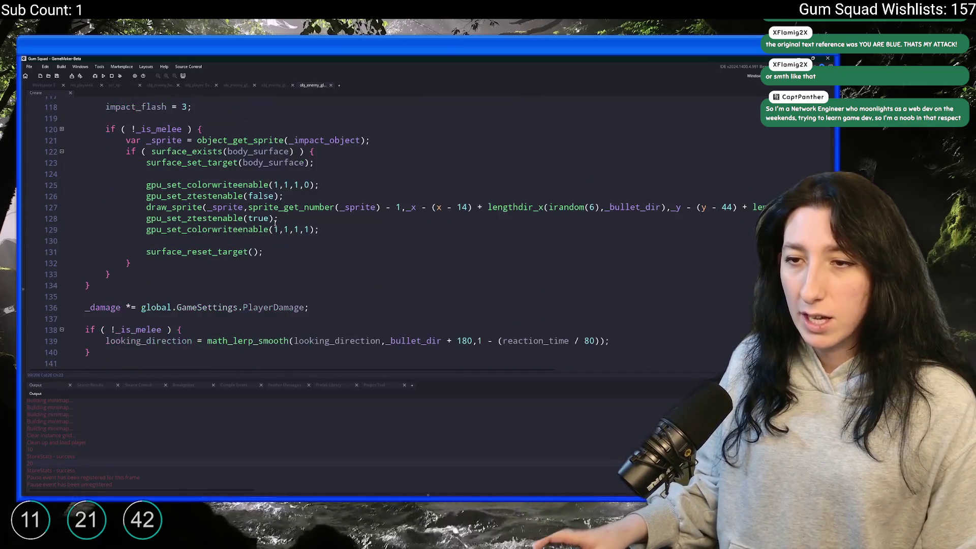
{"action": "scroll", "coordinate": [275, 223], "scroll_direction": "down", "scroll_amount": 3}
{"action": "scroll", "coordinate": [255, 215], "scroll_direction": "up", "scroll_amount": 9}
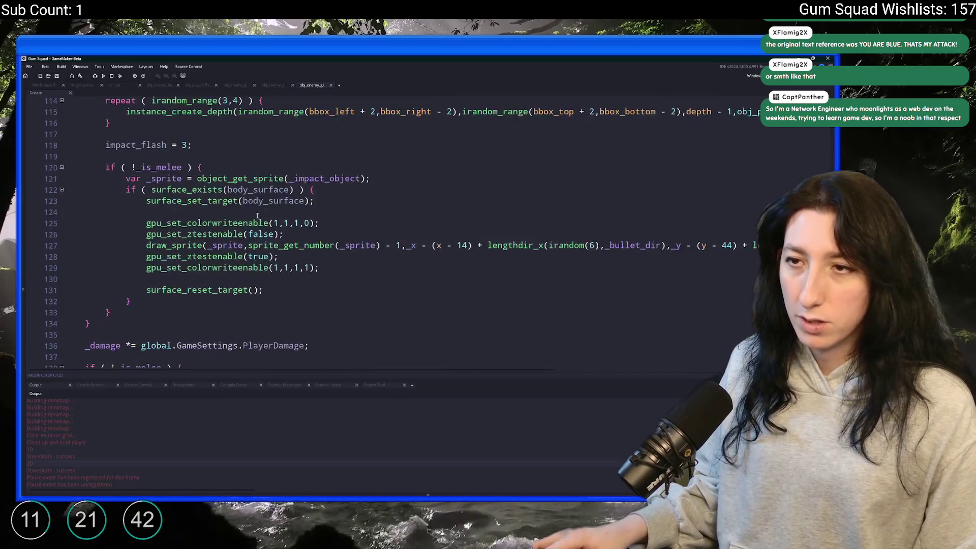
{"action": "scroll", "coordinate": [255, 215], "scroll_direction": "up", "scroll_amount": 12}
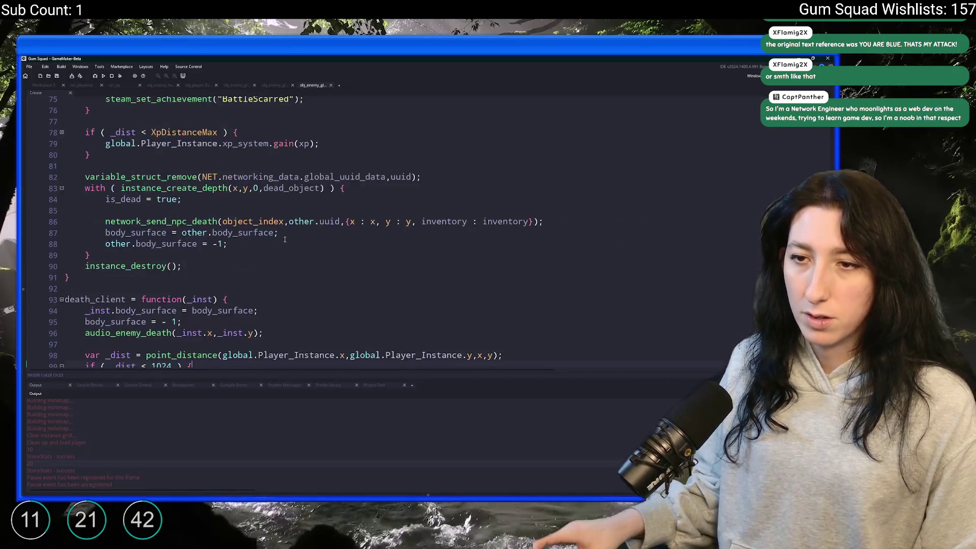
{"action": "scroll", "coordinate": [291, 221], "scroll_direction": "down", "scroll_amount": 10}
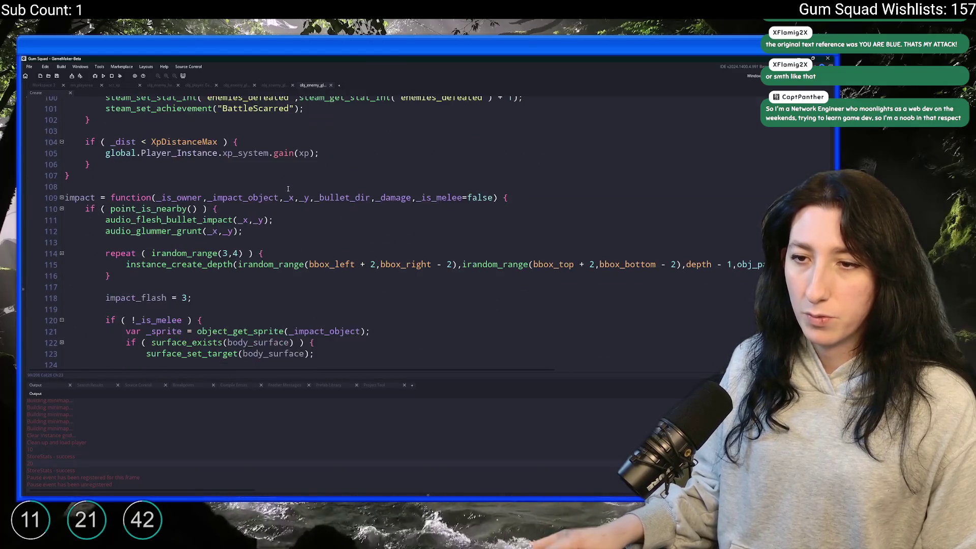
{"action": "scroll", "coordinate": [247, 177], "scroll_direction": "up", "scroll_amount": 2}
{"action": "middle_click", "coordinate": [320, 86]}
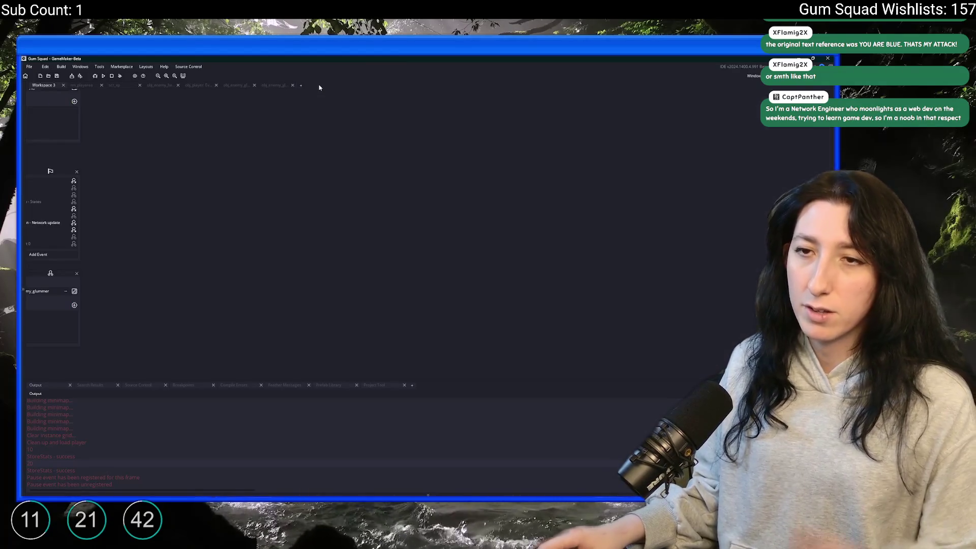
Step: Search assets for 'enemy_' and open obj_enemy_raider0's Create event code
{"action": "mouse_move", "coordinate": [203, 144]}
{"action": "left_mouse_down"}
{"action": "mouse_move", "coordinate": [395, 147]}
{"action": "mouse_move", "coordinate": [360, 176]}
{"action": "left_mouse_up"}
{"action": "key", "text": "ctrl+t"}
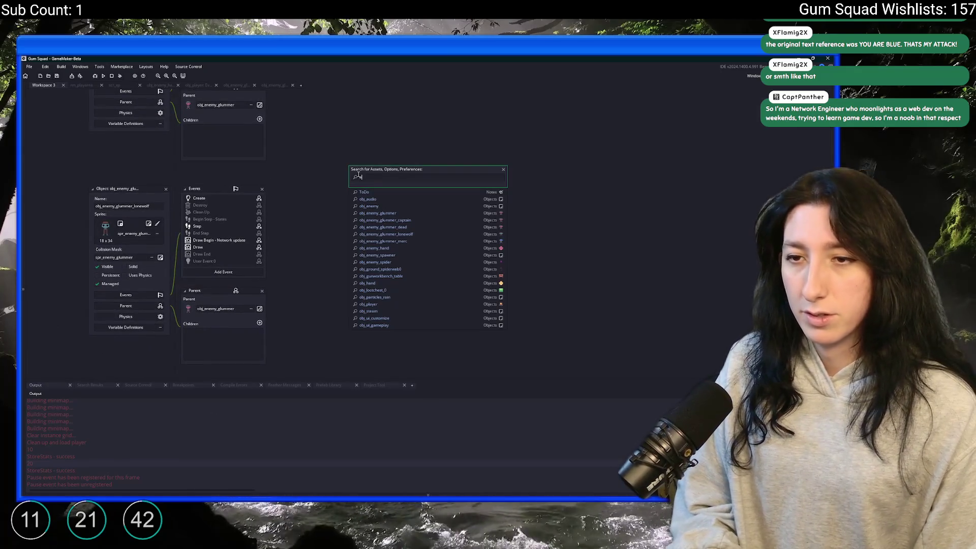
{"action": "type", "text": "+_"}
{"action": "type", "text": "glum"}
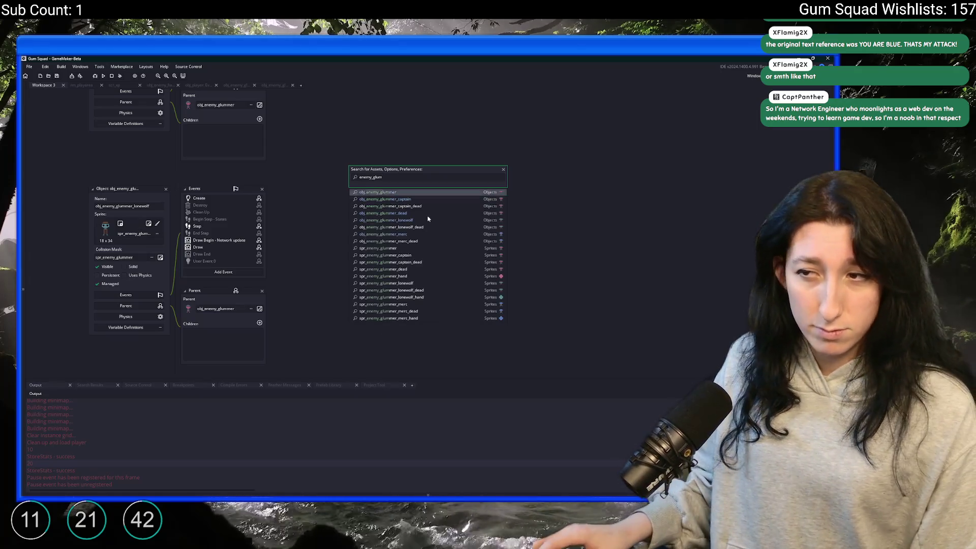
{"action": "key", "text": "ctrl+a"}
{"action": "key", "text": "BackSpace"}
{"action": "type", "text": "nemy_"}
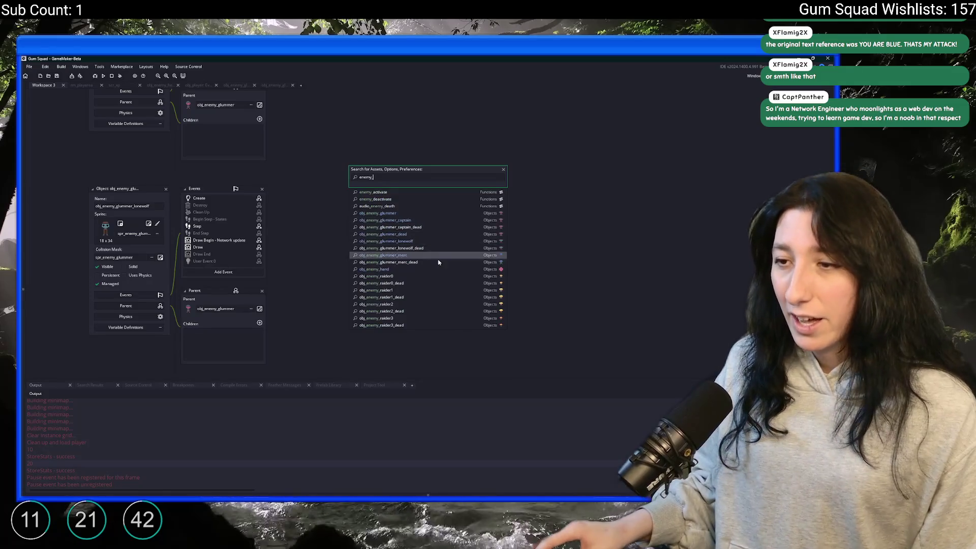
{"action": "left_click", "coordinate": [442, 276]}
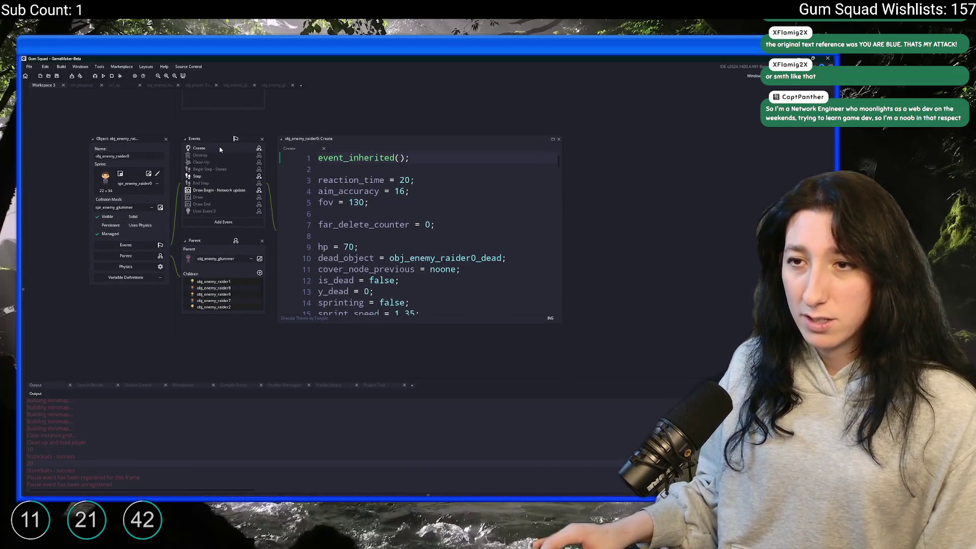
{"action": "left_click", "coordinate": [553, 139]}
Step: Paste the XP block over death's distance check, delete the BattleScarred achievement line, and save
{"action": "scroll", "coordinate": [536, 201], "scroll_direction": "down", "scroll_amount": 15}
{"action": "scroll", "coordinate": [536, 200], "scroll_direction": "down", "scroll_amount": 4}
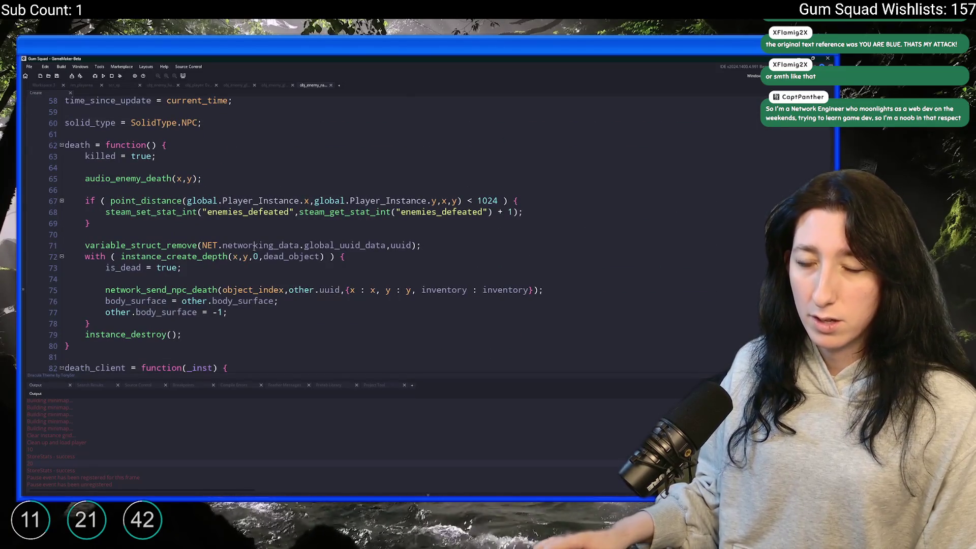
{"action": "left_click_drag", "start_coordinate": [119, 230], "coordinate": [85, 201]}
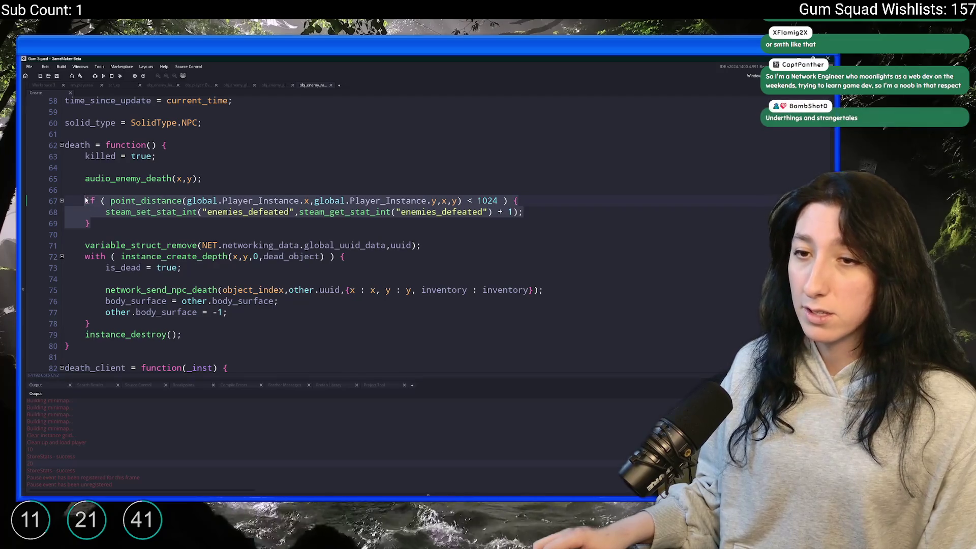
{"action": "key", "text": "ctrl+v"}
{"action": "key", "text": "ctrl+z"}
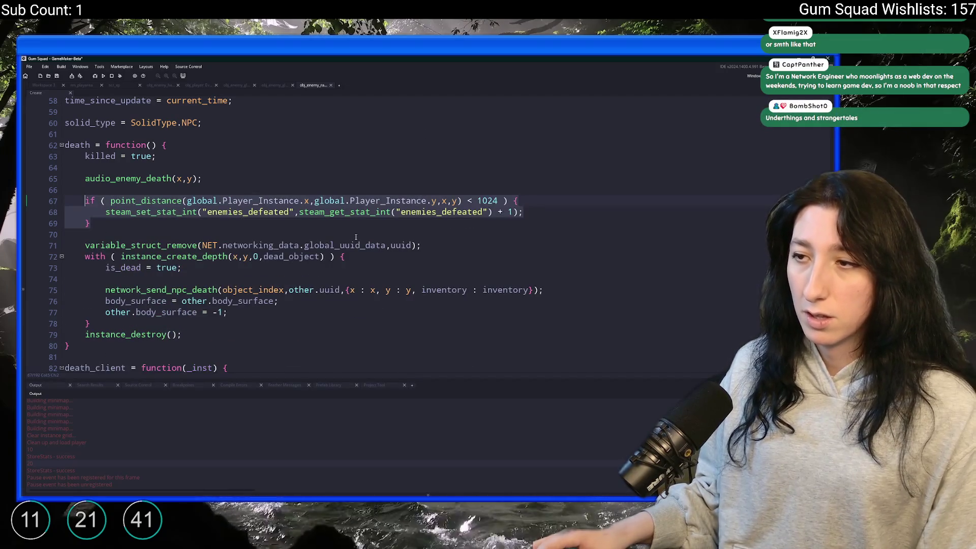
{"action": "key", "text": "ctrl+y"}
{"action": "mouse_move", "coordinate": [305, 234]}
{"action": "left_mouse_down"}
{"action": "mouse_move", "coordinate": [139, 234]}
{"action": "mouse_move", "coordinate": [523, 223]}
{"action": "left_mouse_up"}
{"action": "key", "text": "BackSpace"}
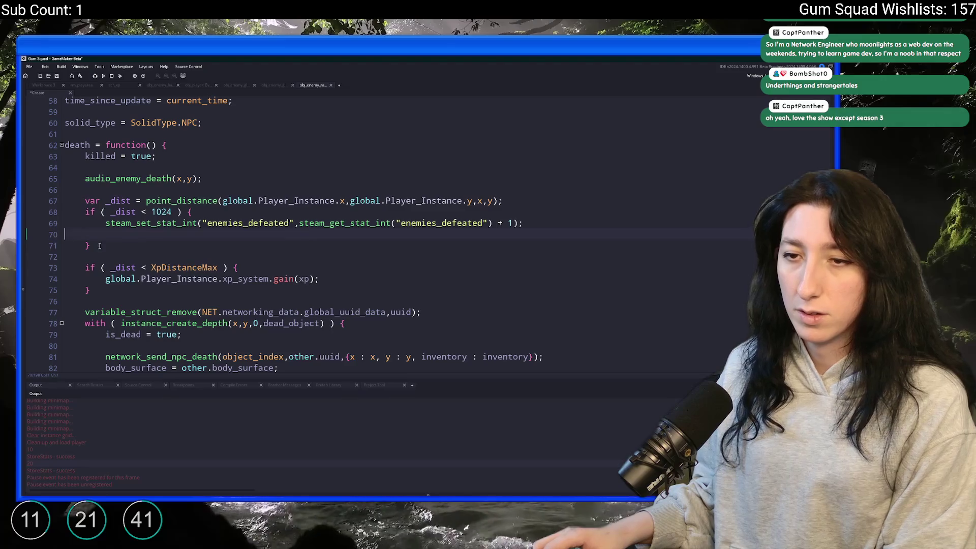
{"action": "key", "text": "ctrl+s"}
Step: Paste the XP block into death_client with _inst. distance arguments and save
{"action": "scroll", "coordinate": [108, 273], "scroll_direction": "down", "scroll_amount": 7}
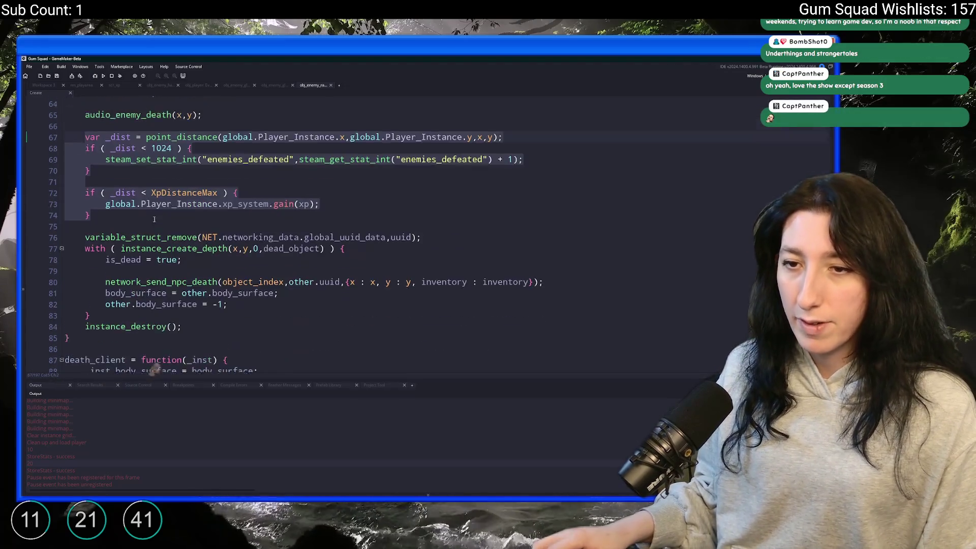
{"action": "scroll", "coordinate": [274, 356], "scroll_direction": "down", "scroll_amount": 8}
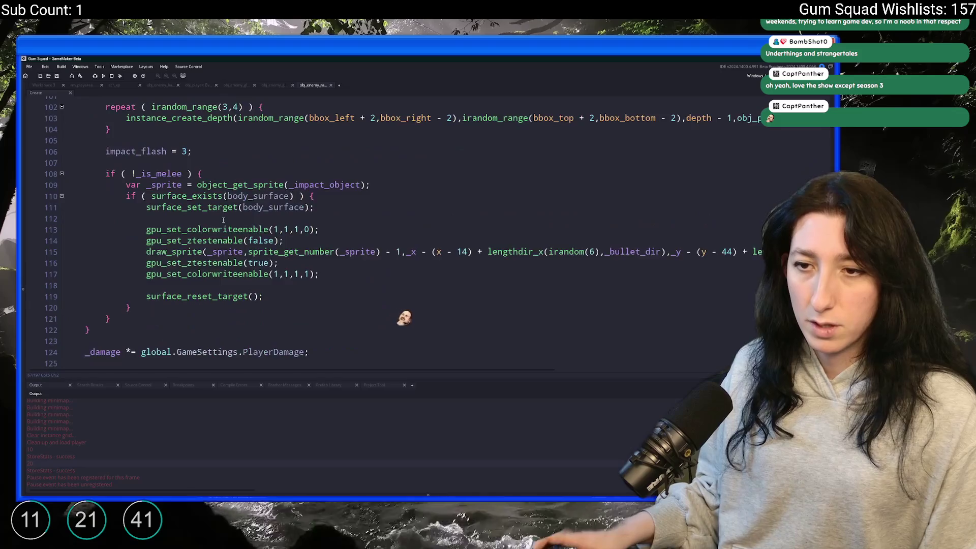
{"action": "scroll", "coordinate": [432, 313], "scroll_direction": "up", "scroll_amount": 5}
{"action": "scroll", "coordinate": [201, 227], "scroll_direction": "up", "scroll_amount": 2}
{"action": "left_click_drag", "start_coordinate": [65, 237], "coordinate": [89, 271]}
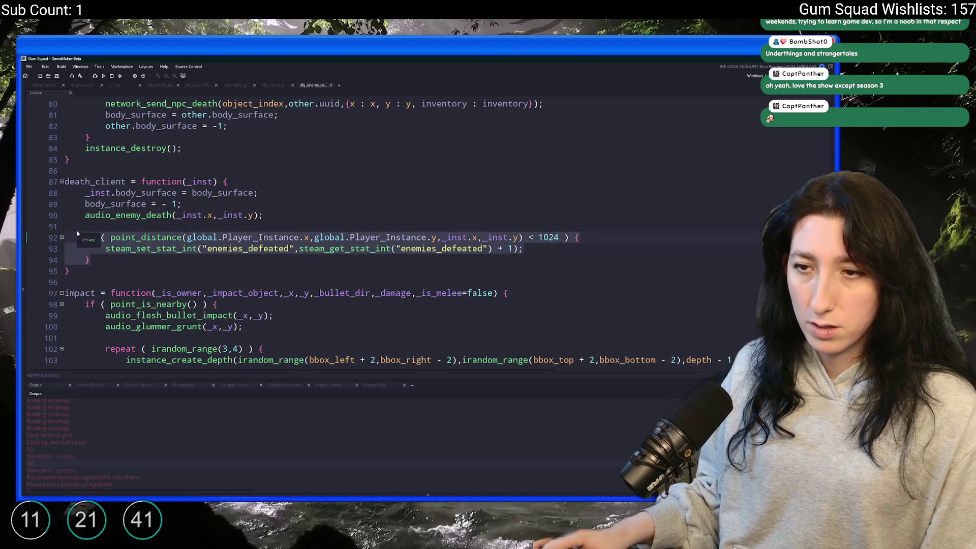
{"action": "type", "text": "var _dist = point_distance(global.Player_Instance.x,global.Player_Instance.y,x,y);     if ( _dist < 1024 ) {         steam_set_stat_int(\"enemies_defeated\",steam_get_stat_int(\"enemies_defeated\") + 1);     }      if ( _dist < XpDistanceMax ) {         global.Player_Instance.xp_system.gain(xp);     }"}
{"action": "left_click", "coordinate": [478, 237]}
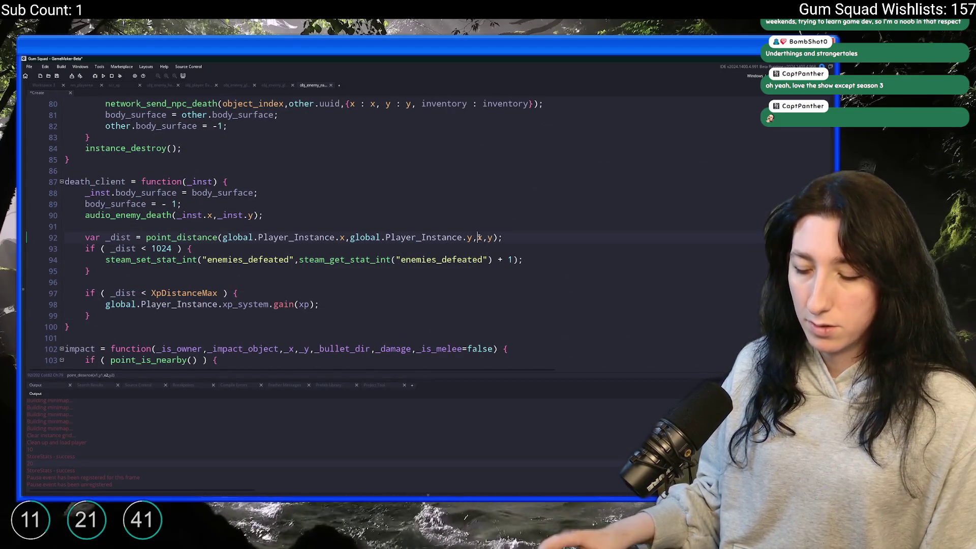
{"action": "type", "text": "inst."}
{"action": "type", "text": "_inst."}
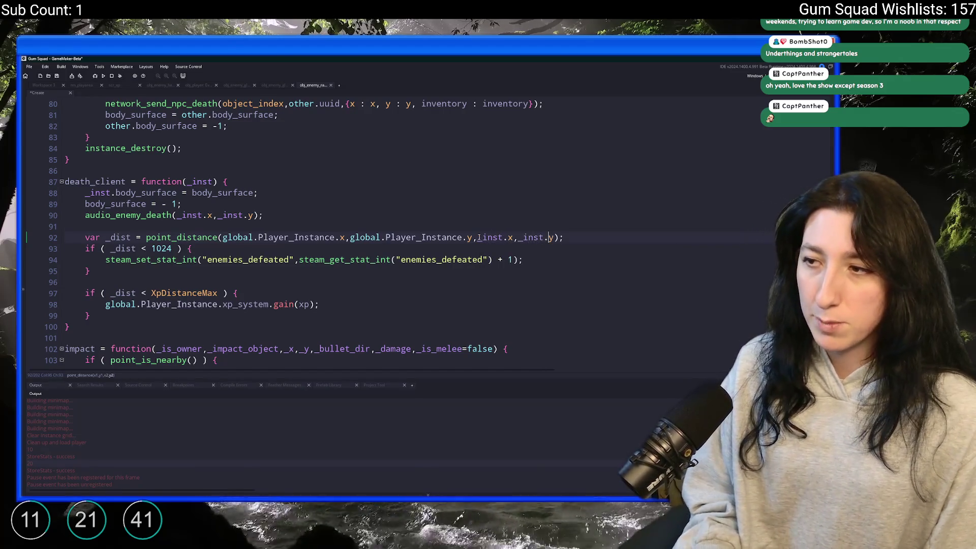
{"action": "key", "text": "ctrl+s"}
Step: Close the raider0 code and object editor, then search assets for 'enemy_sc'
{"action": "mouse_move", "coordinate": [91, 316]}
{"action": "left_mouse_down"}
{"action": "mouse_move", "coordinate": [102, 302]}
{"action": "mouse_move", "coordinate": [84, 237]}
{"action": "left_mouse_up"}
{"action": "key", "text": "ctrl+c"}
{"action": "scroll", "coordinate": [203, 162], "scroll_direction": "up", "scroll_amount": 2}
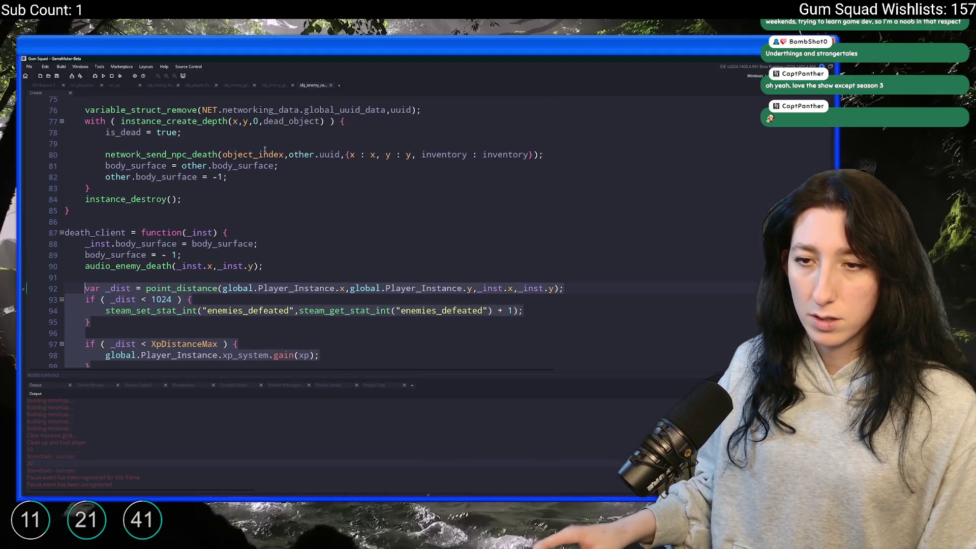
{"action": "middle_click", "coordinate": [325, 87]}
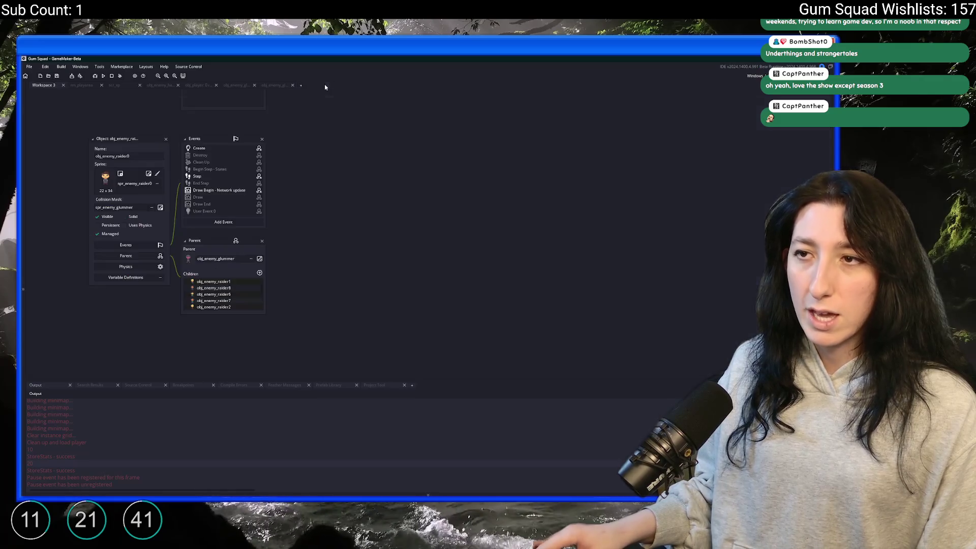
{"action": "left_click", "coordinate": [165, 139]}
{"action": "key", "text": "ctrl+t"}
{"action": "type", "text": "enemy_"}
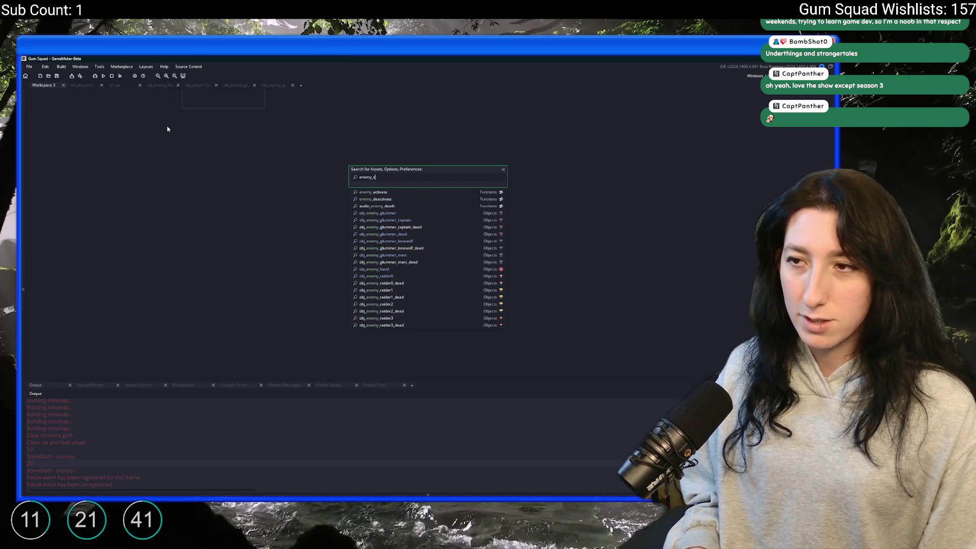
{"action": "type", "text": "sc"}
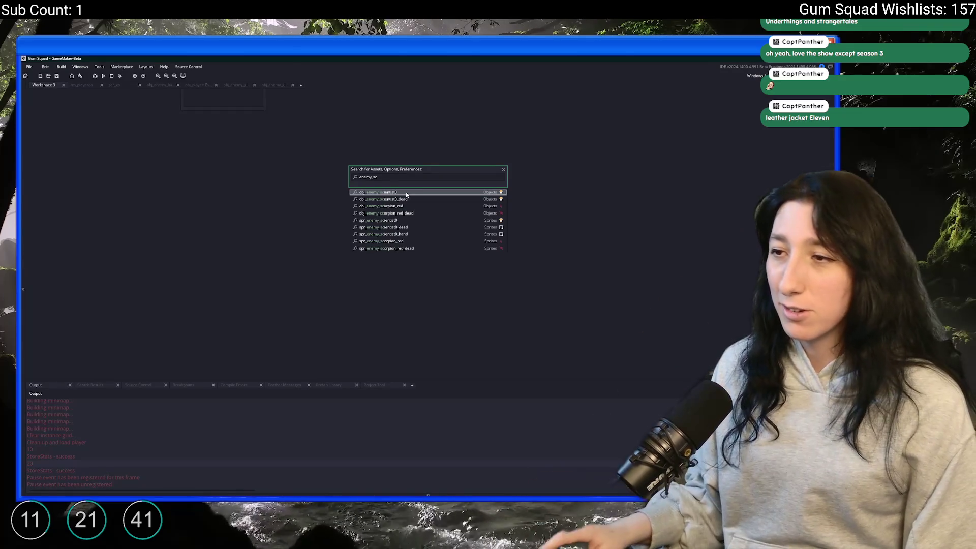
Step: Open obj_enemy_scientist0 from the asset search results
{"action": "left_click", "coordinate": [407, 194]}
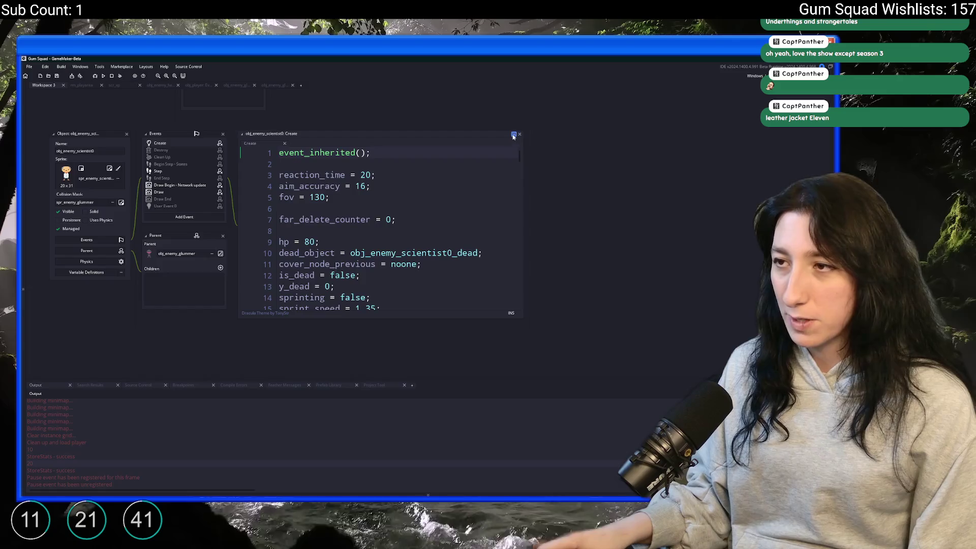
Step: Replace death_client's enemies_defeated distance check with the copied XP code
{"action": "scroll", "coordinate": [480, 192], "scroll_direction": "down", "scroll_amount": 15}
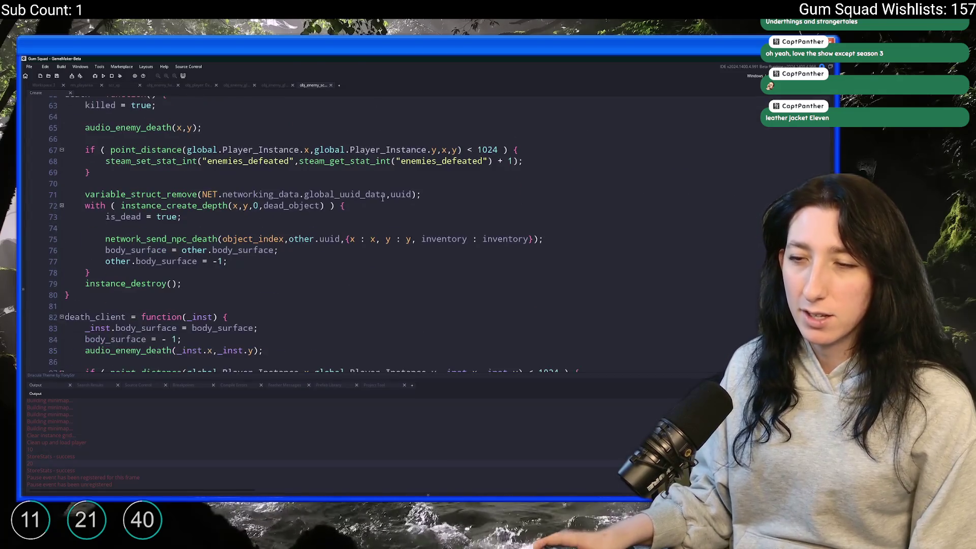
{"action": "scroll", "coordinate": [139, 205], "scroll_direction": "down", "scroll_amount": 4}
{"action": "mouse_move", "coordinate": [90, 243]}
{"action": "left_mouse_down"}
{"action": "mouse_move", "coordinate": [104, 231]}
{"action": "mouse_move", "coordinate": [84, 218]}
{"action": "left_mouse_up"}
{"action": "key", "text": "ctrl+v"}
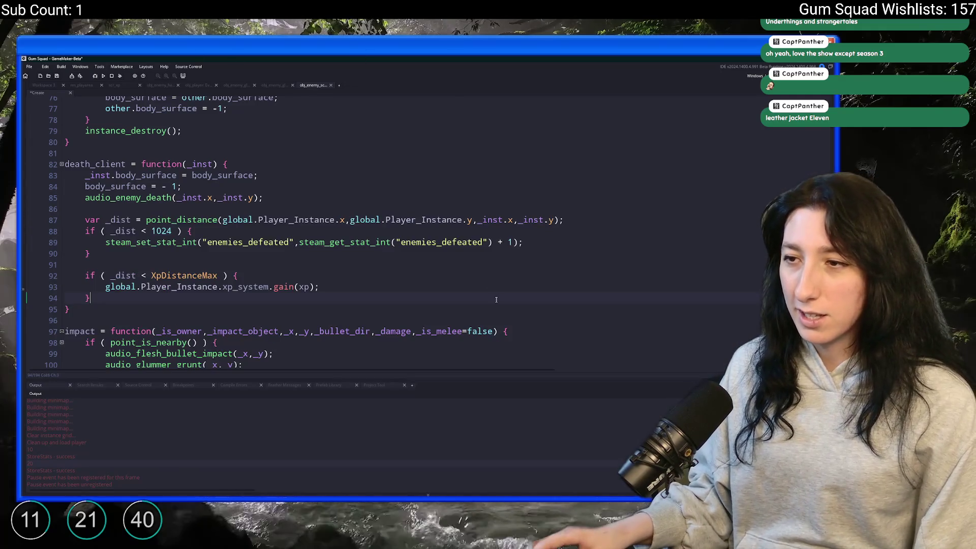
{"action": "key", "text": "ctrl+z"}
{"action": "key", "text": "ctrl+v"}
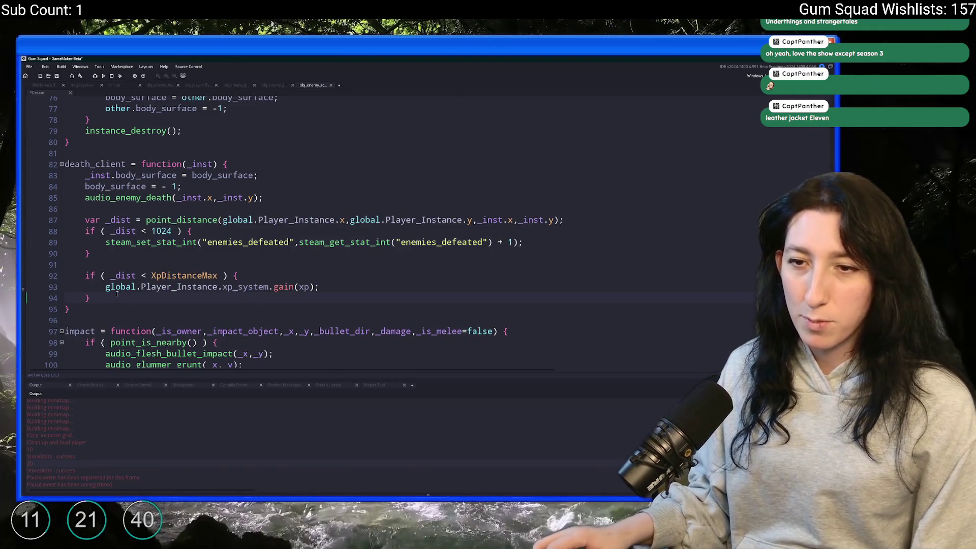
Step: Replace the death function's distance check with the same XP code
{"action": "scroll", "coordinate": [164, 280], "scroll_direction": "up", "scroll_amount": 4}
{"action": "scroll", "coordinate": [164, 280], "scroll_direction": "up", "scroll_amount": 4}
{"action": "scroll", "coordinate": [164, 280], "scroll_direction": "down", "scroll_amount": 4}
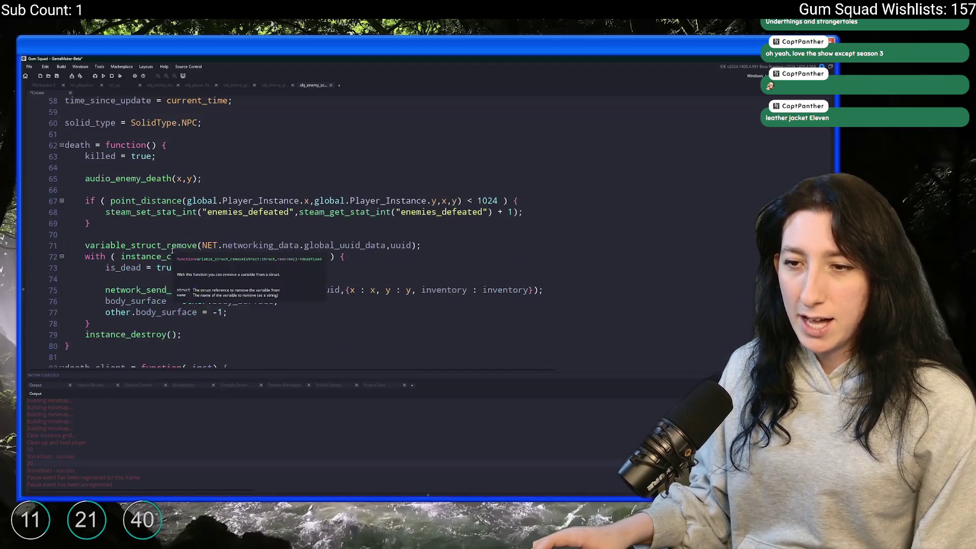
{"action": "scroll", "coordinate": [148, 262], "scroll_direction": "up", "scroll_amount": 2}
{"action": "scroll", "coordinate": [143, 258], "scroll_direction": "up", "scroll_amount": 1}
{"action": "left_click_drag", "start_coordinate": [84, 238], "coordinate": [121, 273]}
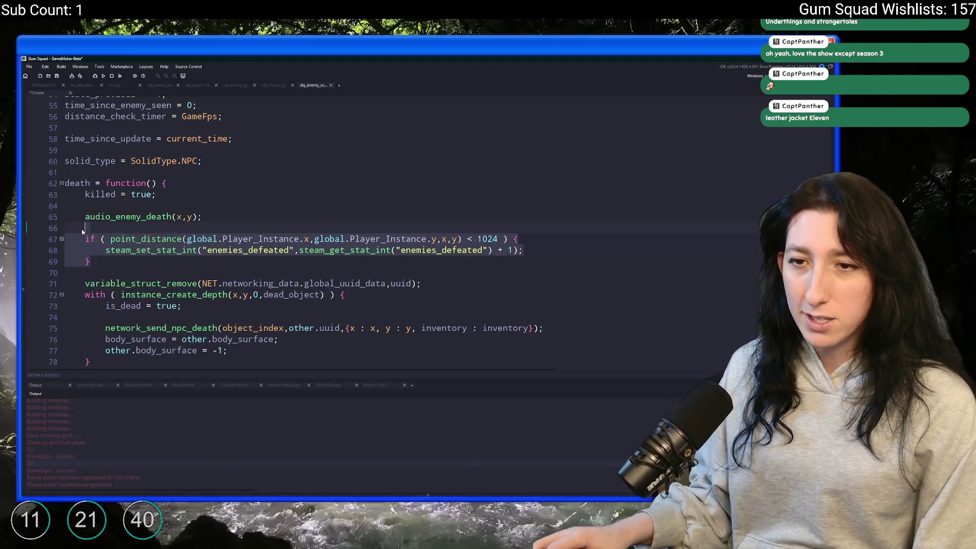
{"action": "key", "text": "ctrl+v"}
Step: Change death's distance arguments from _inst.x, _inst.y to x, y and save the project
{"action": "left_click_drag", "start_coordinate": [478, 239], "coordinate": [524, 239]}
{"action": "key", "text": "BackSpace"}
{"action": "key", "text": "BackSpace"}
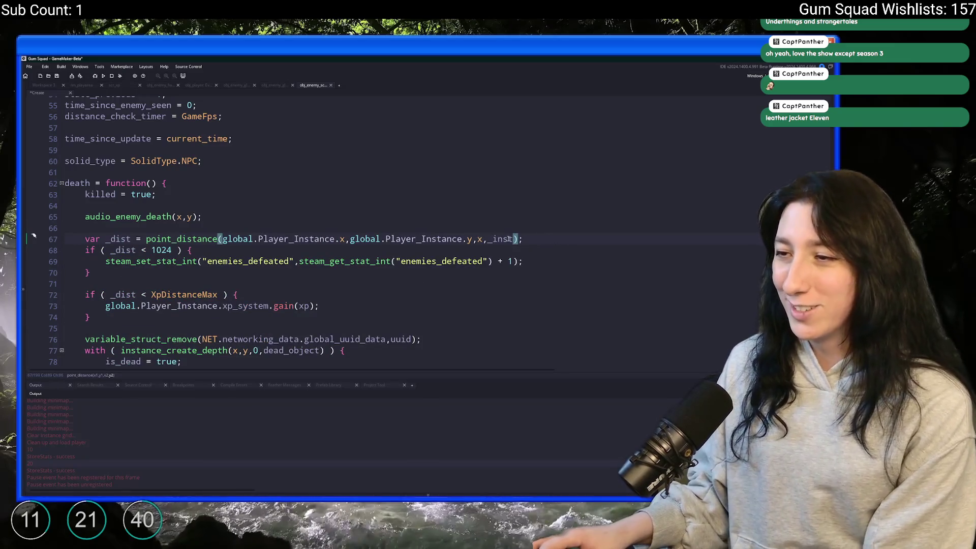
{"action": "type", "text": "y"}
{"action": "left_click", "coordinate": [488, 239]}
{"action": "left_click_drag", "start_coordinate": [488, 239], "coordinate": [511, 238]}
{"action": "key", "text": "BackSpace"}
{"action": "left_click", "coordinate": [509, 245]}
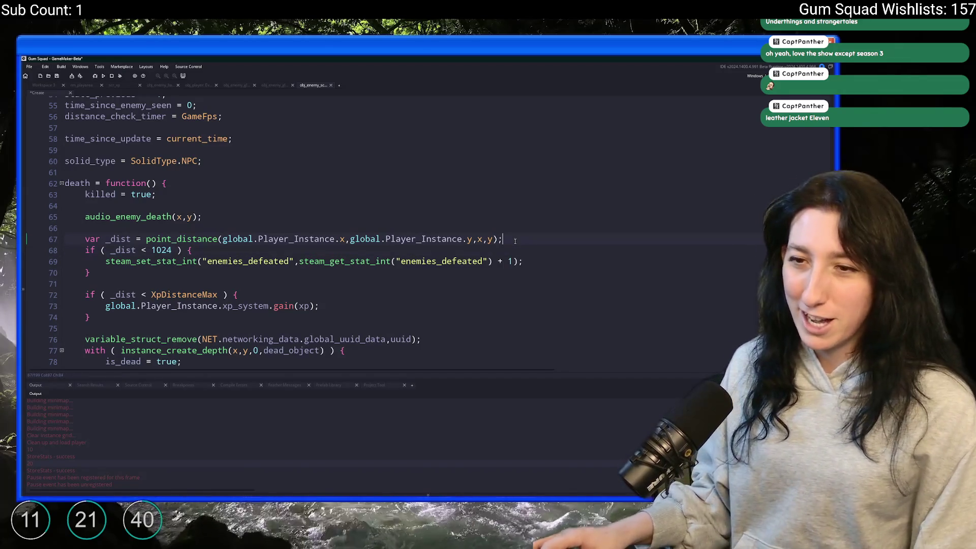
{"action": "key", "text": "ctrl+s"}
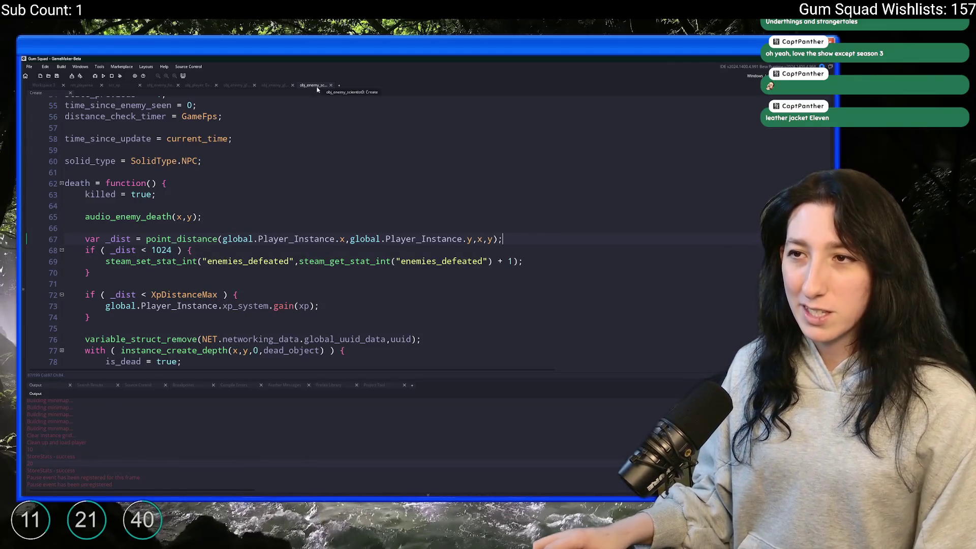
{"action": "key", "text": "ctrl+t"}
{"action": "type", "text": "obj_en"}
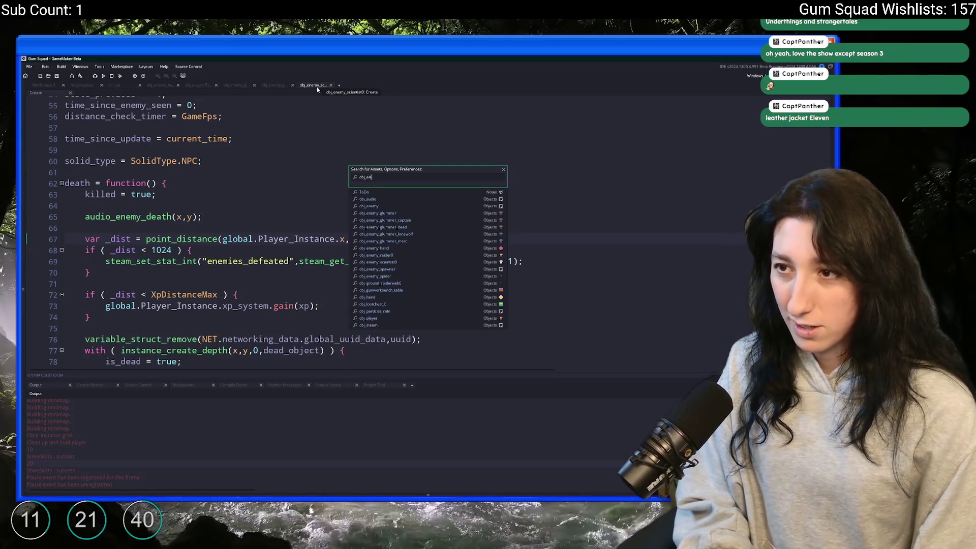
Step: Search for 'scorp' and open obj_enemy_scorpion_red's Create event code expanded to the workspace
{"action": "type", "text": "emy_sci"}
{"action": "key", "text": "Return"}
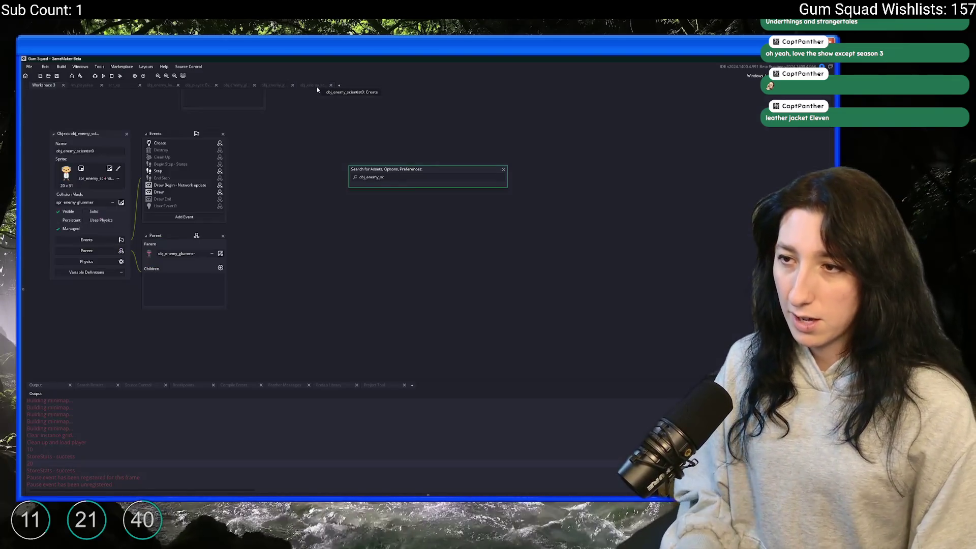
{"action": "type", "text": "scorp"}
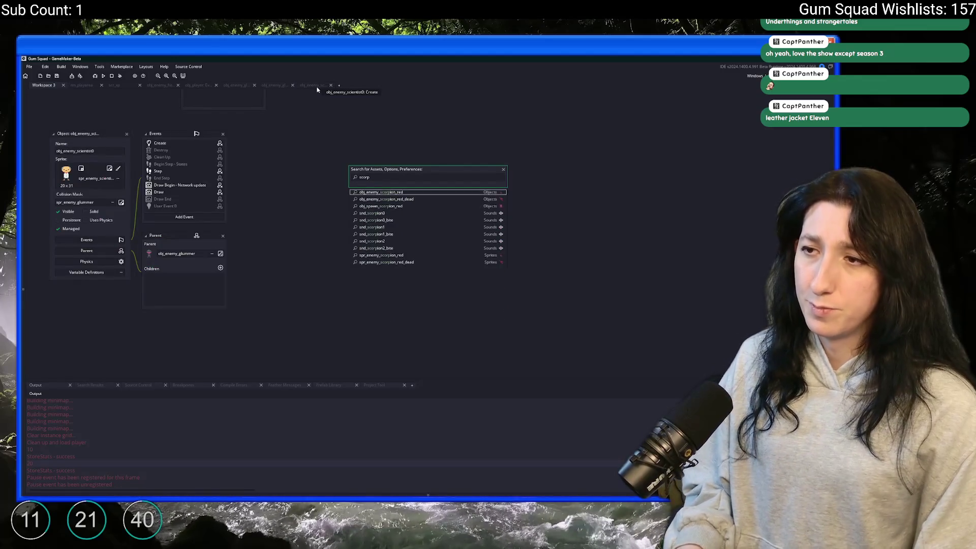
{"action": "key", "text": "Return"}
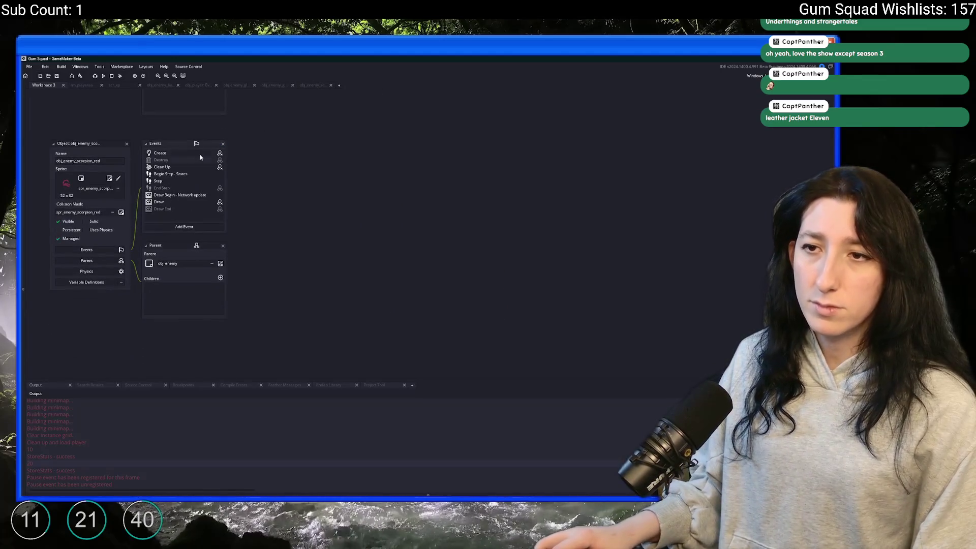
{"action": "double_click", "coordinate": [201, 155]}
{"action": "left_click", "coordinate": [513, 144]}
Step: Replace the enemies_defeated check in death_client with the copied XP code
{"action": "scroll", "coordinate": [344, 302], "scroll_direction": "down", "scroll_amount": 12}
{"action": "scroll", "coordinate": [344, 302], "scroll_direction": "down", "scroll_amount": 2}
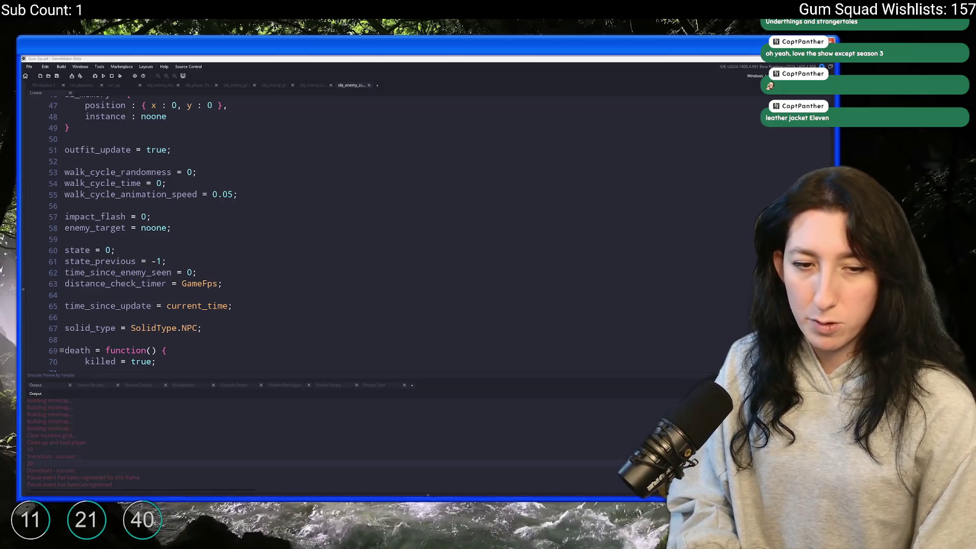
{"action": "scroll", "coordinate": [334, 172], "scroll_direction": "down", "scroll_amount": 8}
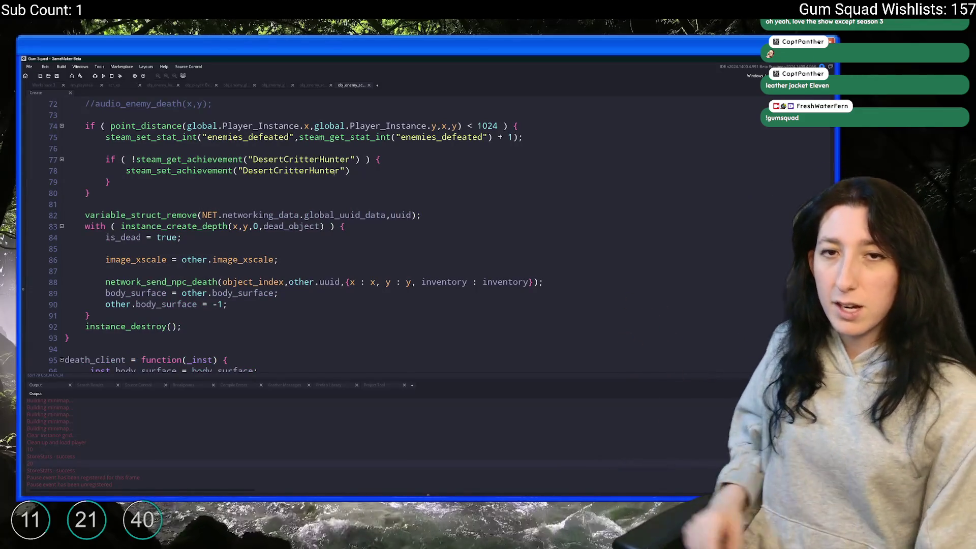
{"action": "scroll", "coordinate": [334, 172], "scroll_direction": "down", "scroll_amount": 6}
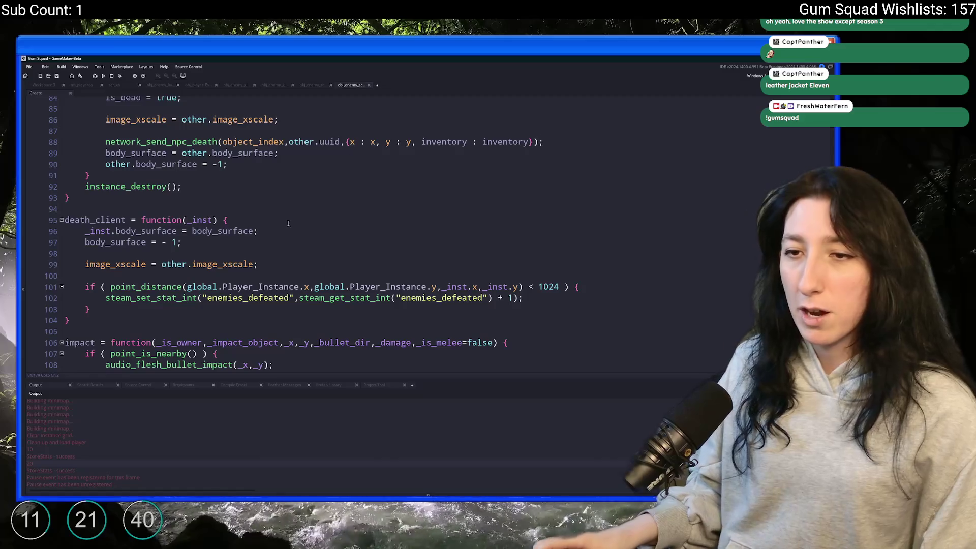
{"action": "left_click_drag", "start_coordinate": [100, 247], "coordinate": [66, 223]}
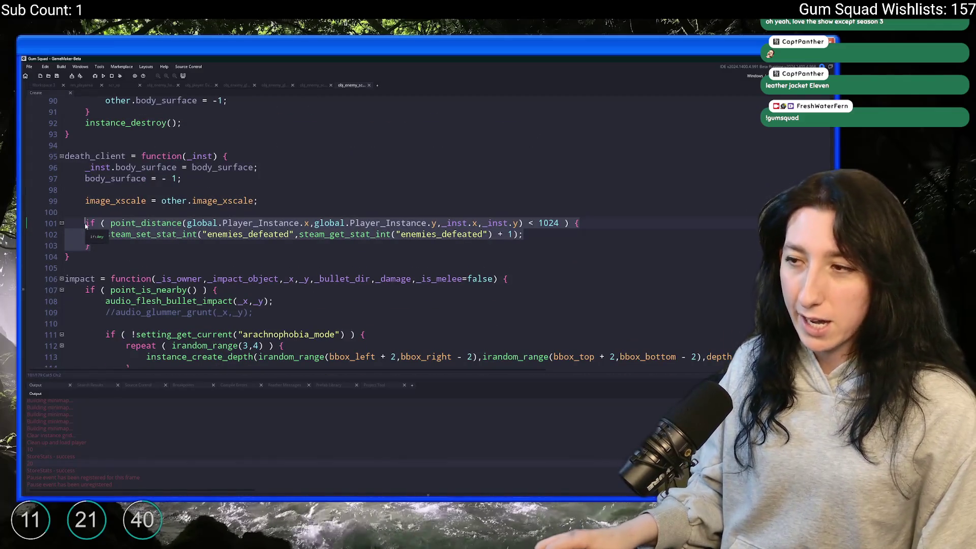
{"action": "key", "text": "ctrl+v"}
{"action": "key", "text": "ctrl+z"}
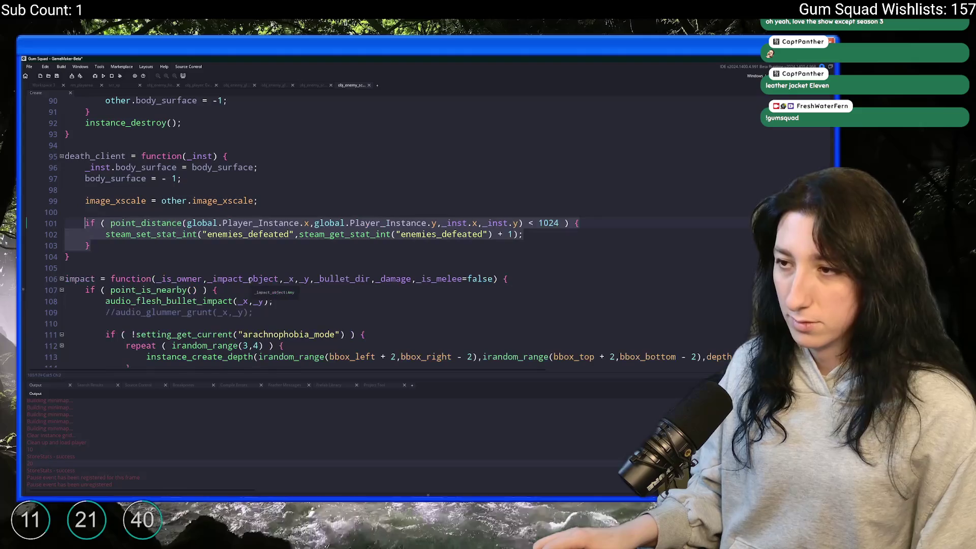
{"action": "key", "text": "ctrl+v"}
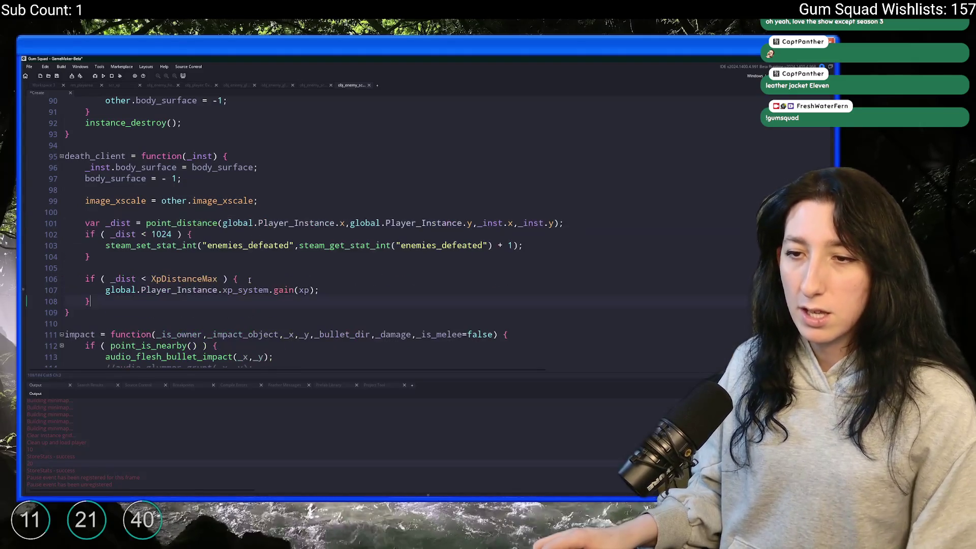
{"action": "scroll", "coordinate": [274, 212], "scroll_direction": "down", "scroll_amount": 3}
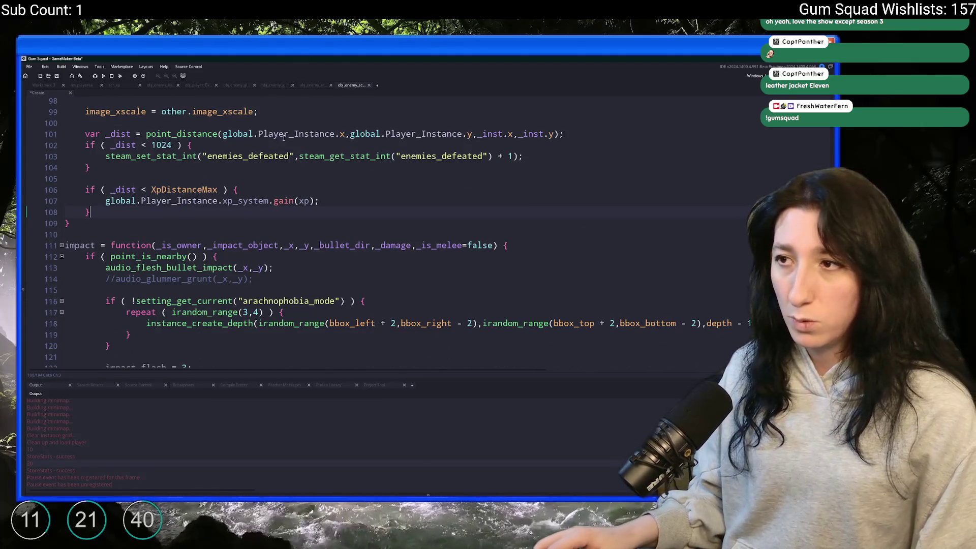
{"action": "scroll", "coordinate": [278, 146], "scroll_direction": "up", "scroll_amount": 3}
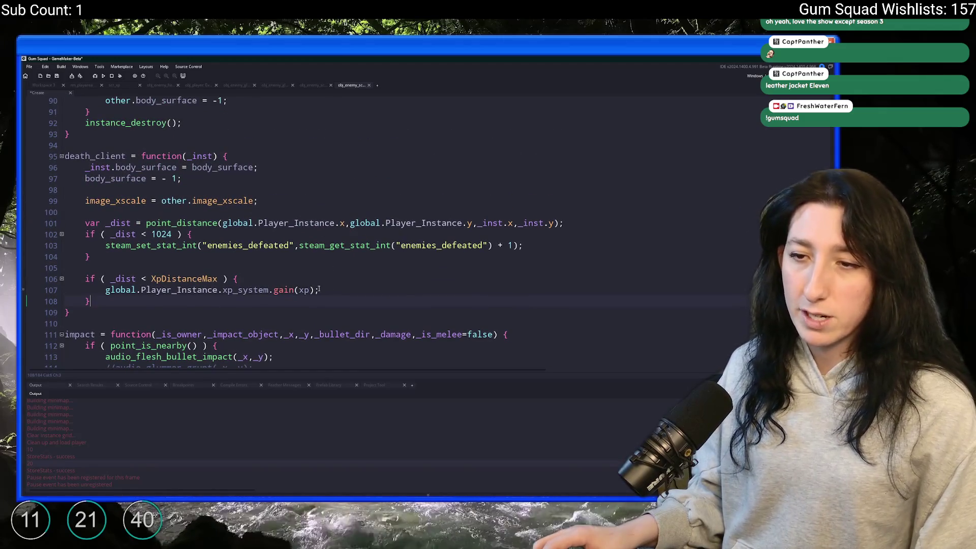
{"action": "left_click", "coordinate": [299, 291]}
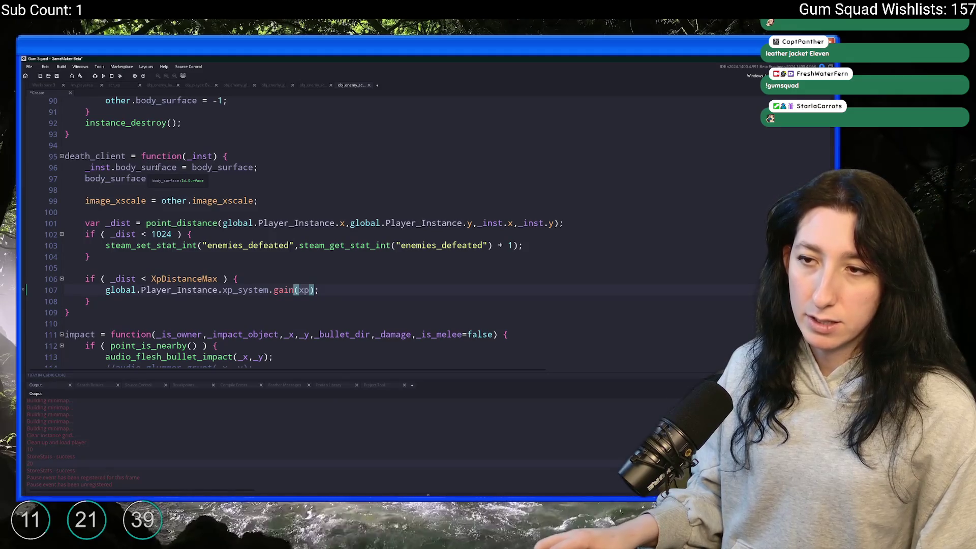
{"action": "scroll", "coordinate": [153, 168], "scroll_direction": "down", "scroll_amount": 3}
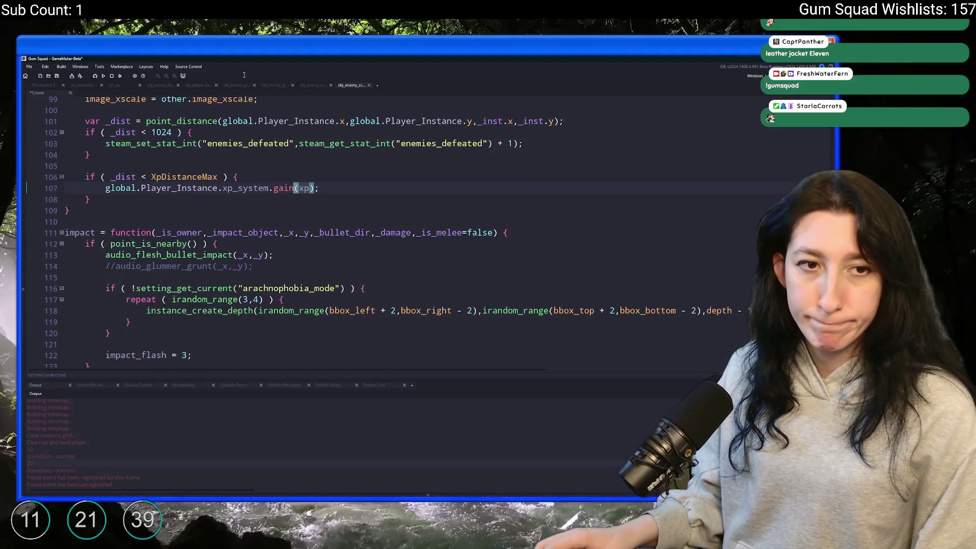
{"action": "scroll", "coordinate": [181, 258], "scroll_direction": "down", "scroll_amount": 5}
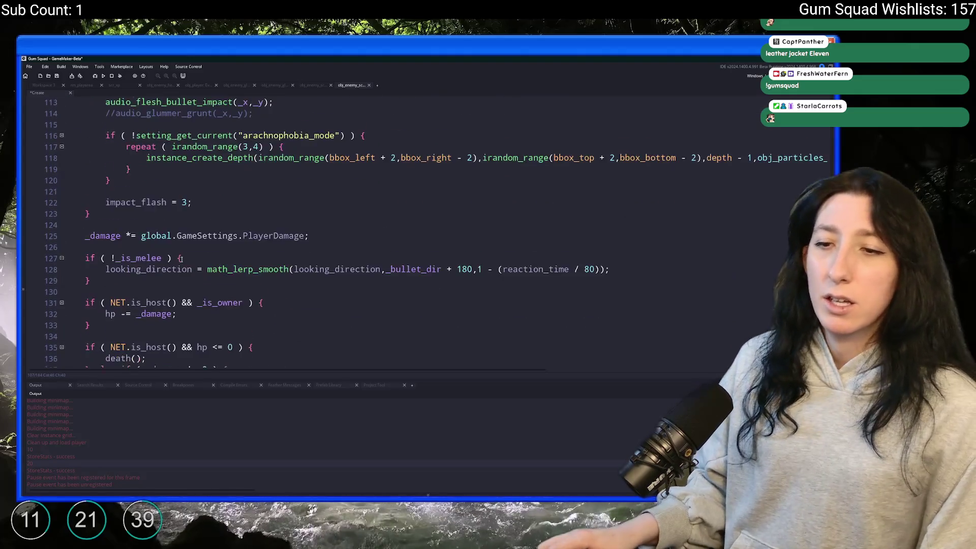
{"action": "scroll", "coordinate": [180, 259], "scroll_direction": "down", "scroll_amount": 4}
{"action": "scroll", "coordinate": [183, 263], "scroll_direction": "up", "scroll_amount": 6}
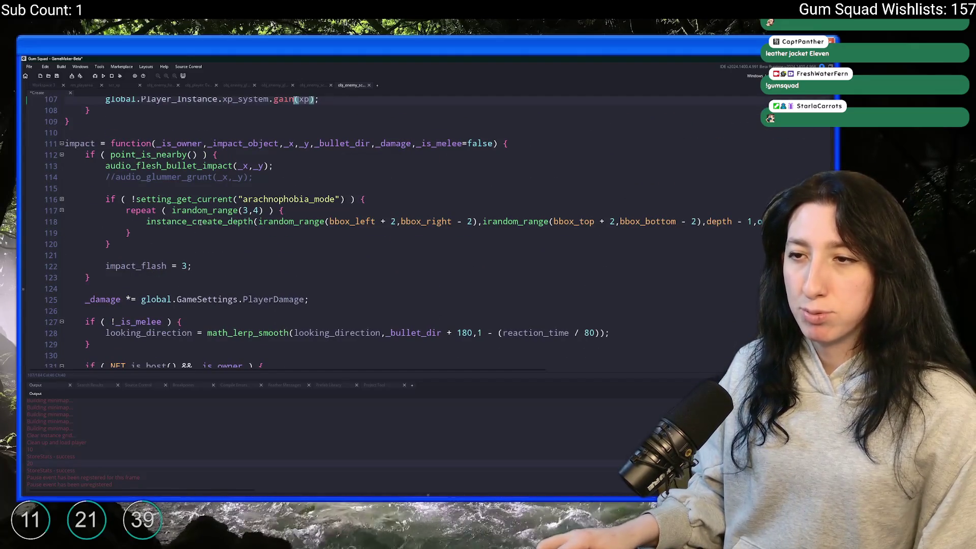
{"action": "scroll", "coordinate": [199, 224], "scroll_direction": "down", "scroll_amount": 5}
{"action": "scroll", "coordinate": [210, 270], "scroll_direction": "up", "scroll_amount": 4}
{"action": "scroll", "coordinate": [211, 270], "scroll_direction": "up", "scroll_amount": 12}
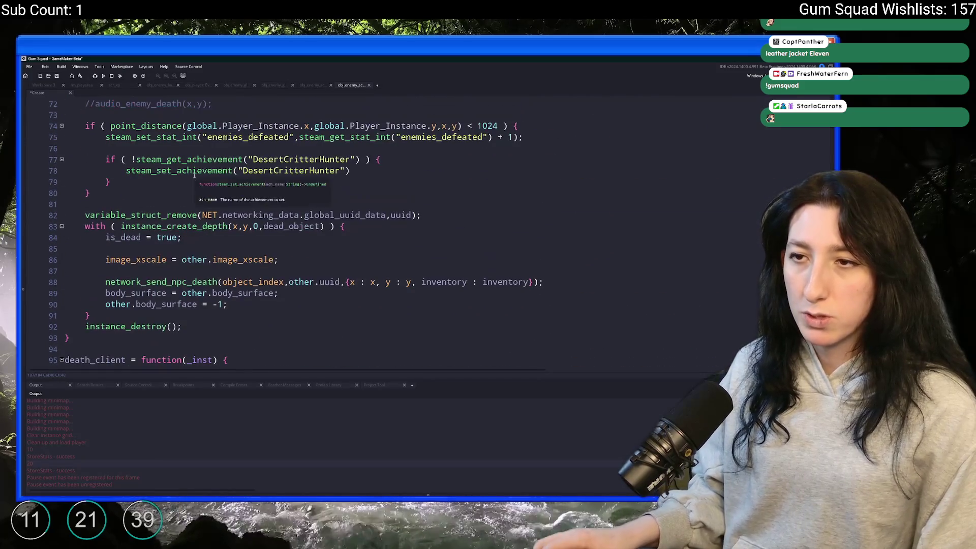
{"action": "scroll", "coordinate": [288, 146], "scroll_direction": "up", "scroll_amount": 1}
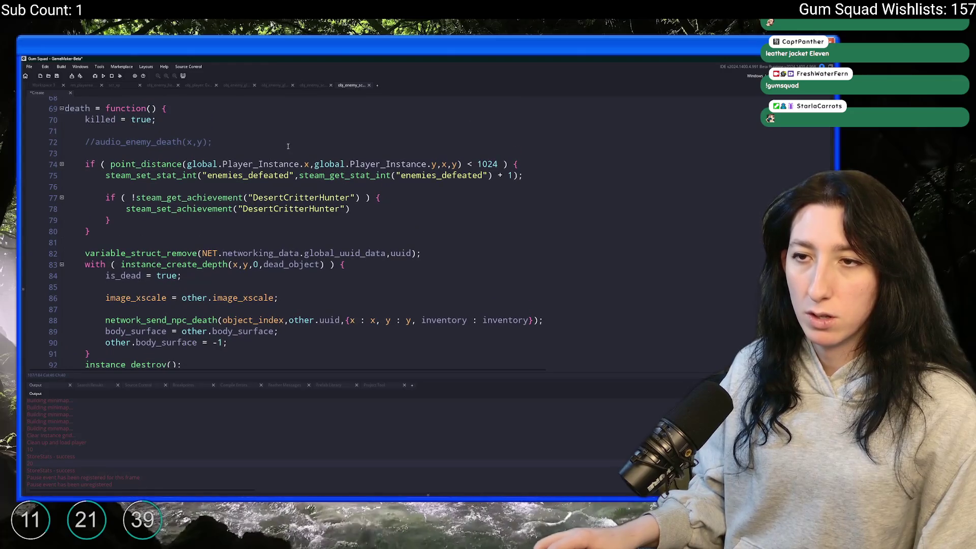
{"action": "type", "text": "var _dist = point_distance(global.Player_Instance.x,global.Player_Instance.y,_inst.x,_inst.y);     if ( _dist < 1024 ) {         steam_set_stat_int(\"enemies_defeated\",steam_get_stat_int(\"enemies_defeated\") + 1);     }      if ( _dist < XpDistanceMax ) {         global.Player_Instance.xp_system.gain(xp);     }"}
Step: Move the DesertCritterHunter achievement call into the _dist < 1024 block and delete the old nested check
{"action": "scroll", "coordinate": [270, 228], "scroll_direction": "down", "scroll_amount": 1}
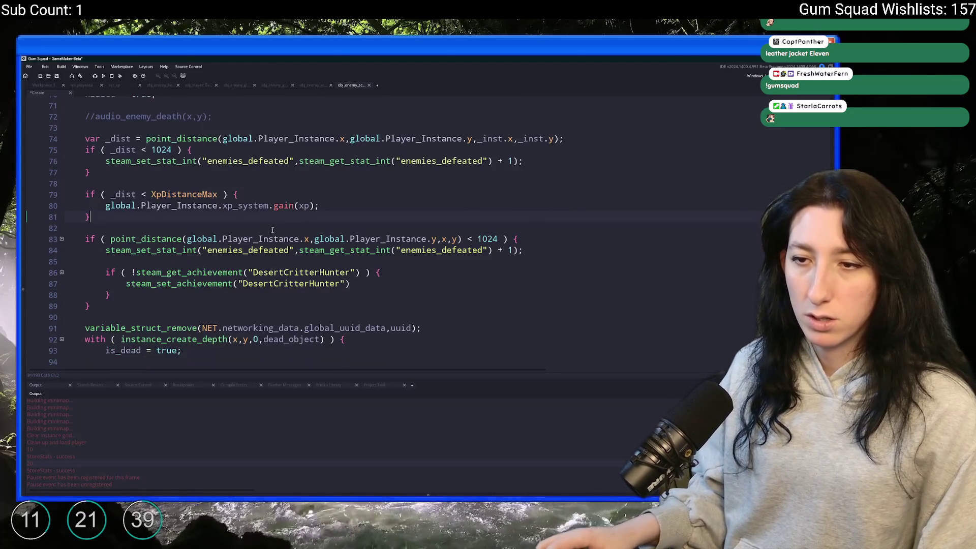
{"action": "left_click_drag", "start_coordinate": [139, 296], "coordinate": [106, 272]}
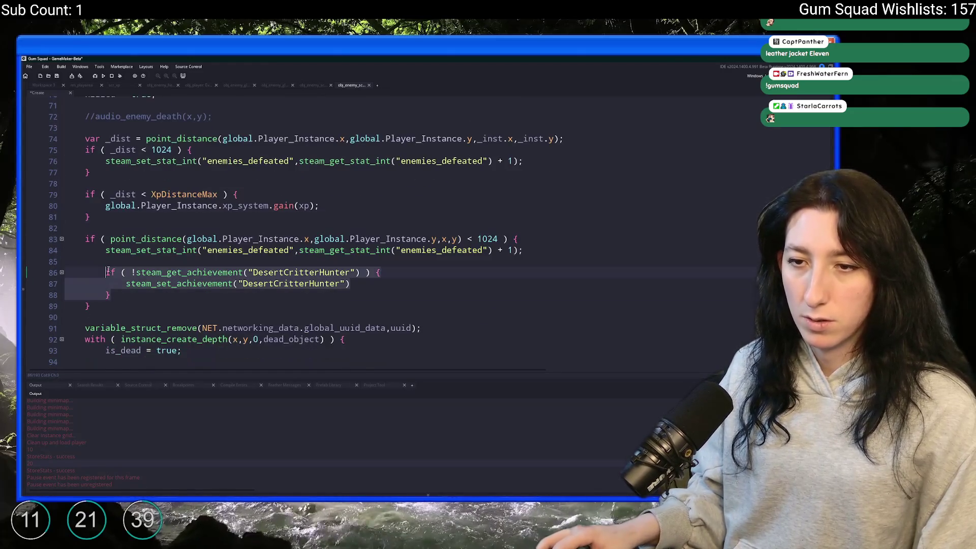
{"action": "left_click", "coordinate": [571, 164]}
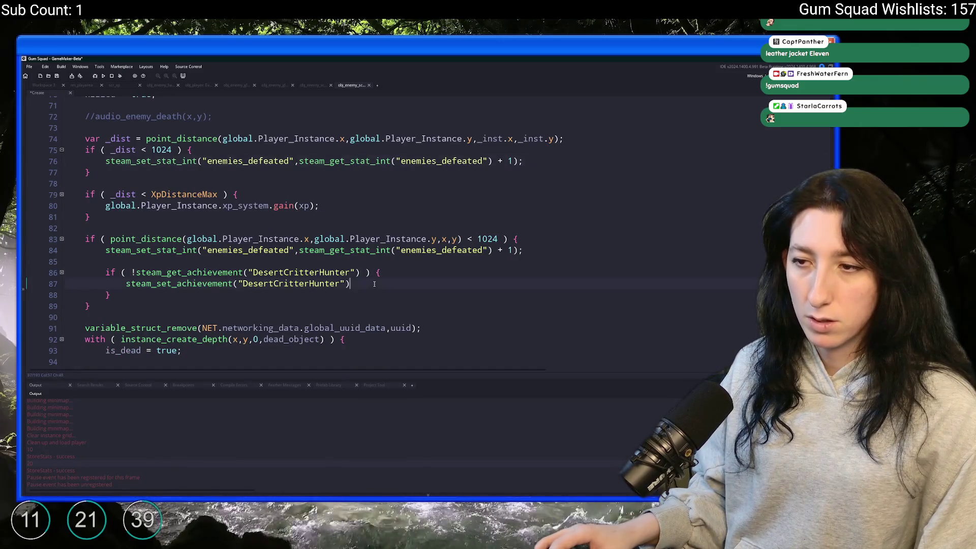
{"action": "type", "text": ";"}
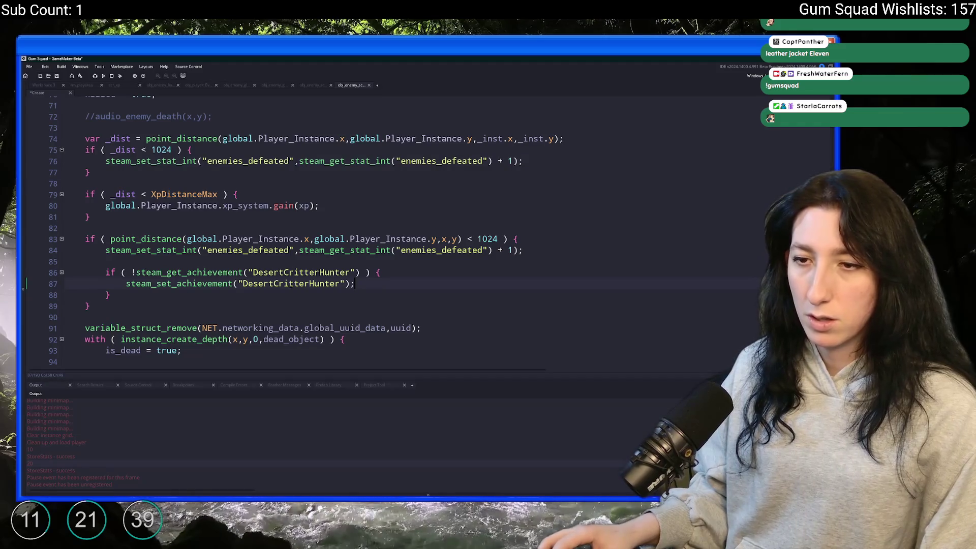
{"action": "triple_click", "coordinate": [347, 283]}
{"action": "key", "text": "ctrl+c"}
{"action": "left_click", "coordinate": [532, 163]}
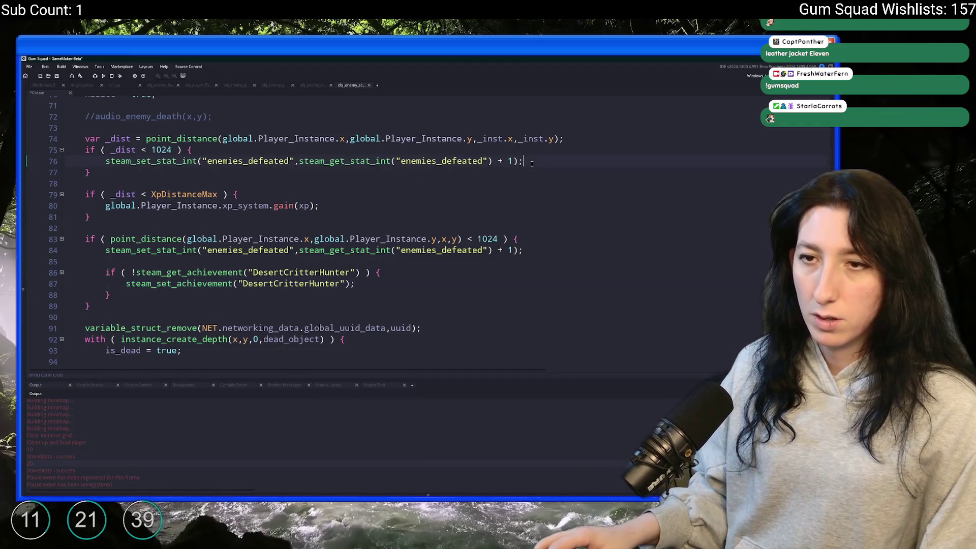
{"action": "key", "text": "Return"}
{"action": "key", "text": "ctrl+v"}
{"action": "left_click_drag", "start_coordinate": [144, 306], "coordinate": [40, 271]}
{"action": "key", "text": "BackSpace"}
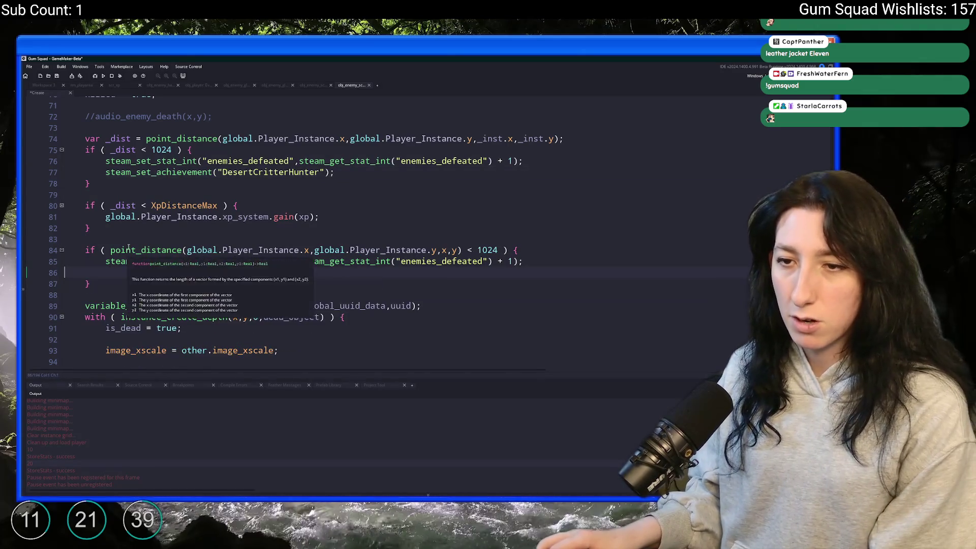
Step: Delete the redundant proximity block and save the Create event code
{"action": "mouse_move", "coordinate": [365, 170]}
{"action": "left_mouse_down"}
{"action": "mouse_move", "coordinate": [105, 172]}
{"action": "mouse_move", "coordinate": [66, 160]}
{"action": "left_mouse_up"}
{"action": "left_click", "coordinate": [485, 261]}
{"action": "left_click", "coordinate": [585, 253]}
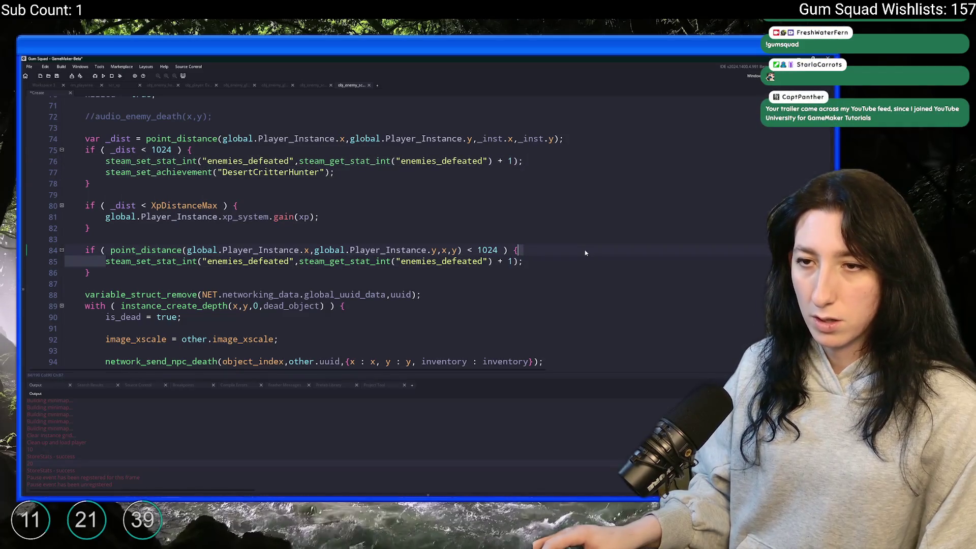
{"action": "left_click_drag", "start_coordinate": [91, 272], "coordinate": [44, 236]}
{"action": "key", "text": "BackSpace"}
{"action": "key", "text": "BackSpace"}
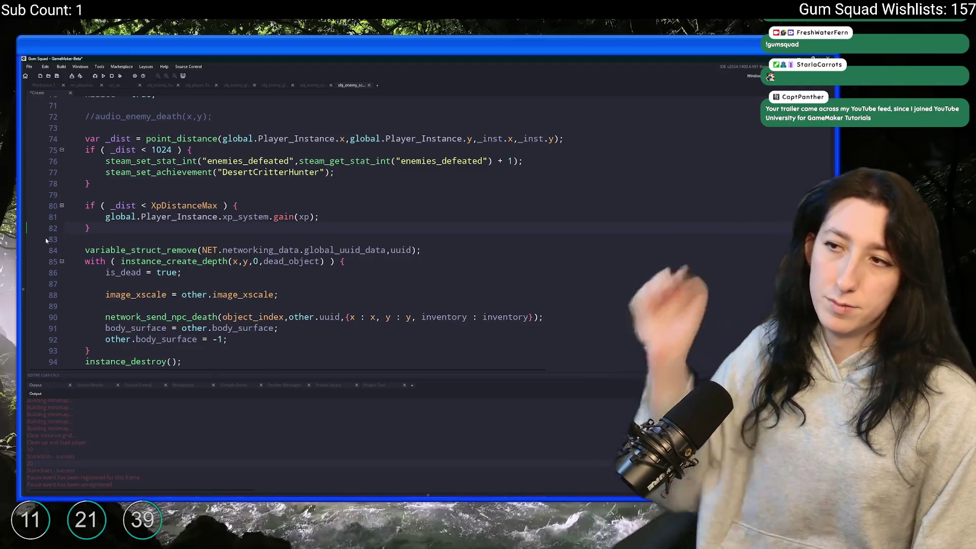
{"action": "key", "text": "ctrl+s"}
Step: Strip the _inst prefixes so _dist uses x,y, save, and select the XP block (lines 74–82)
{"action": "double_click", "coordinate": [488, 138]}
{"action": "key", "text": "Delete"}
{"action": "key", "text": "Delete"}
{"action": "double_click", "coordinate": [500, 138]}
{"action": "key", "text": "Delete"}
{"action": "key", "text": "Delete"}
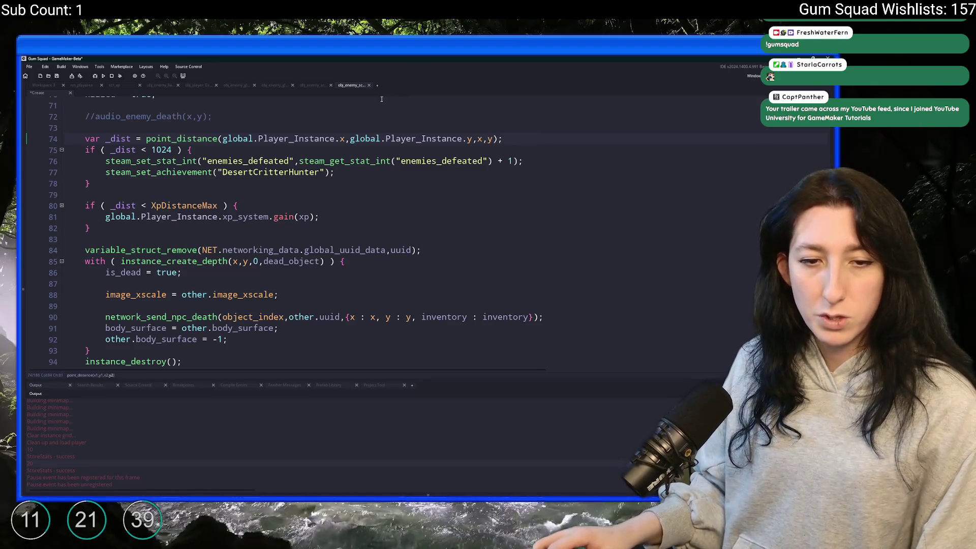
{"action": "key", "text": "ctrl+s"}
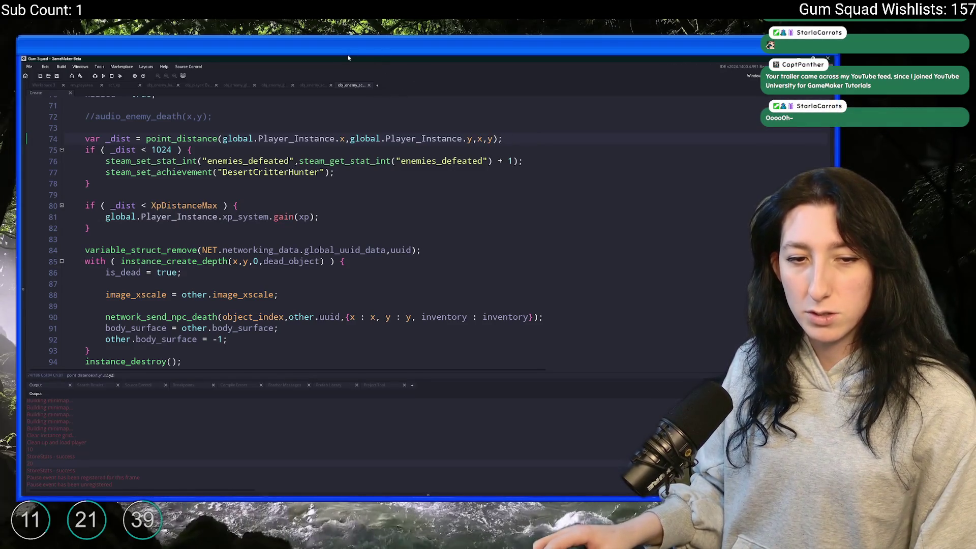
{"action": "mouse_move", "coordinate": [141, 223]}
{"action": "left_mouse_down"}
{"action": "mouse_move", "coordinate": [118, 228]}
{"action": "mouse_move", "coordinate": [69, 139]}
{"action": "mouse_move", "coordinate": [84, 139]}
{"action": "left_mouse_up"}
{"action": "key", "text": "ctrl+c"}
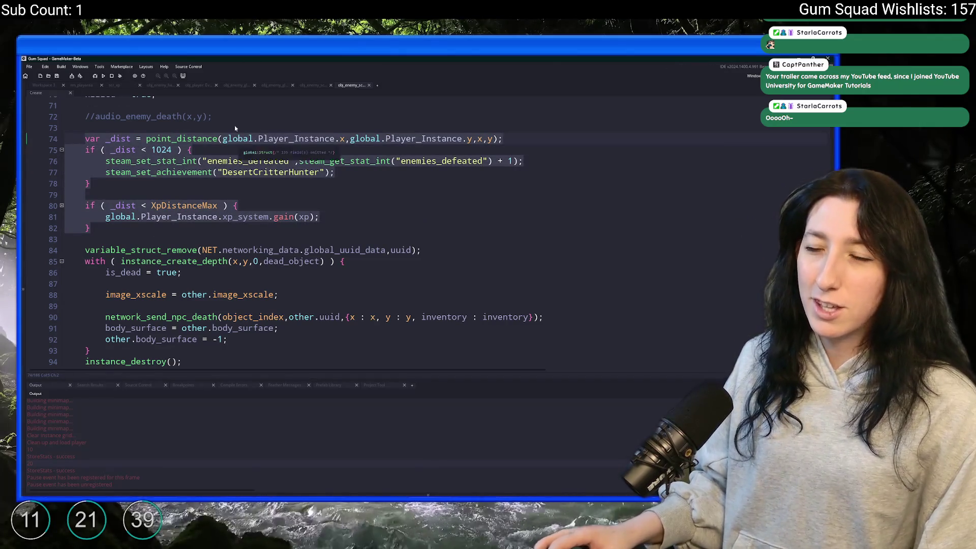
{"action": "key", "text": "ctrl+t"}
{"action": "type", "text": "enemy_"}
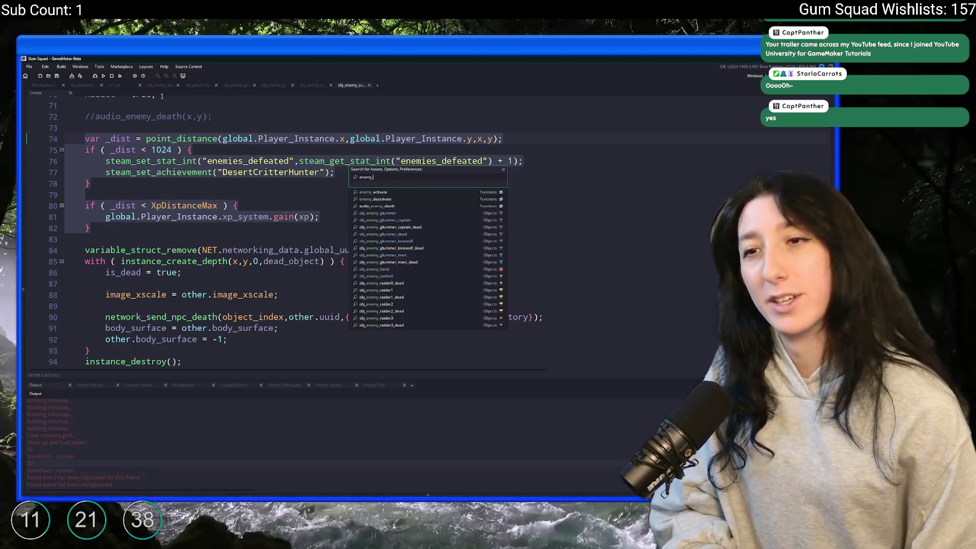
Step: Open obj_enemy_spider's Create event code in an enlarged editor
{"action": "type", "text": "spider"}
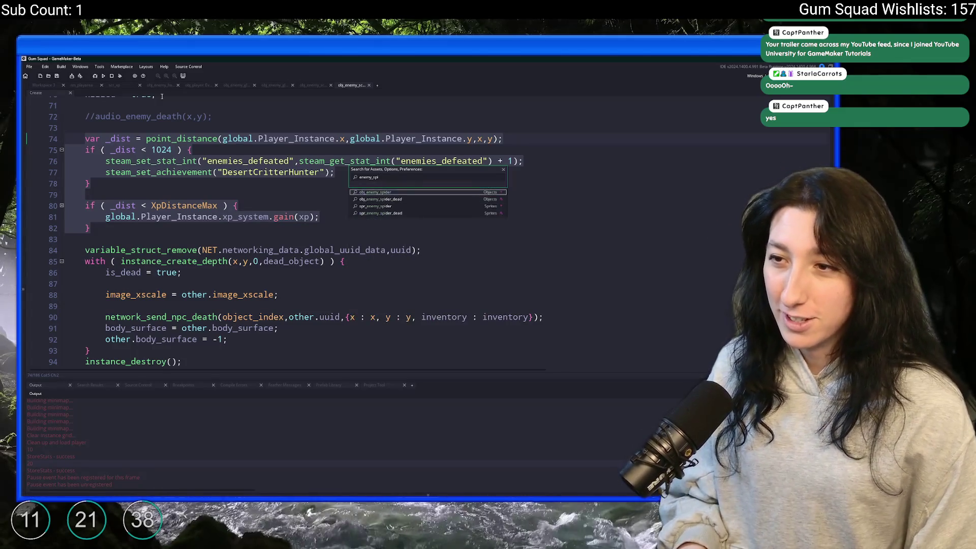
{"action": "key", "text": "Return"}
{"action": "left_click", "coordinate": [212, 154]}
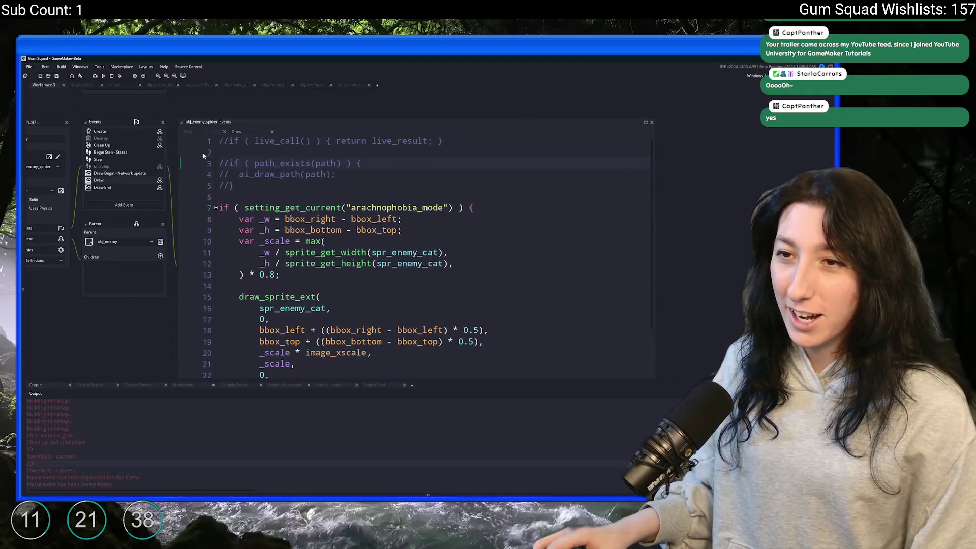
{"action": "left_click", "coordinate": [136, 132]}
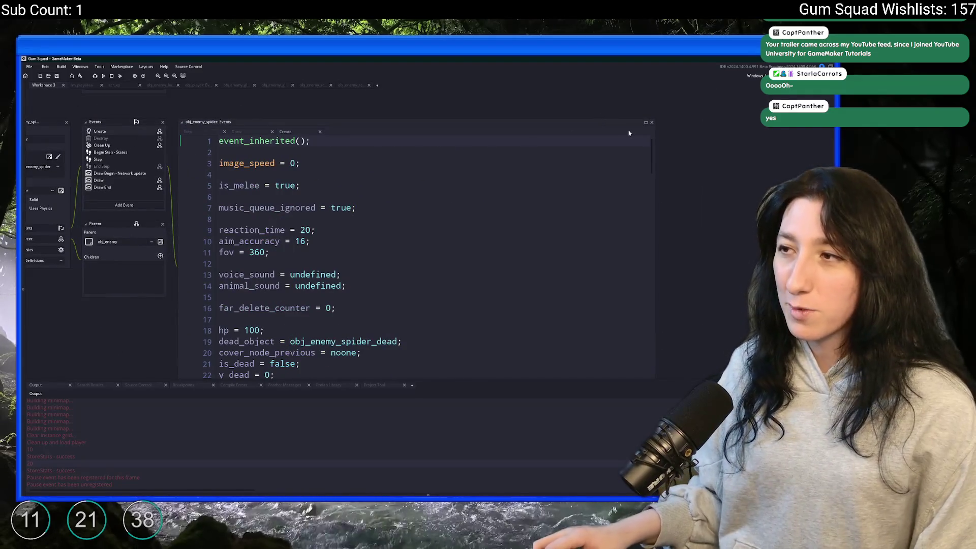
{"action": "left_click", "coordinate": [646, 122]}
Step: Paste the _dist/XP block into the spider's death() function and delete the old proximity check
{"action": "scroll", "coordinate": [559, 244], "scroll_direction": "down", "scroll_amount": 9}
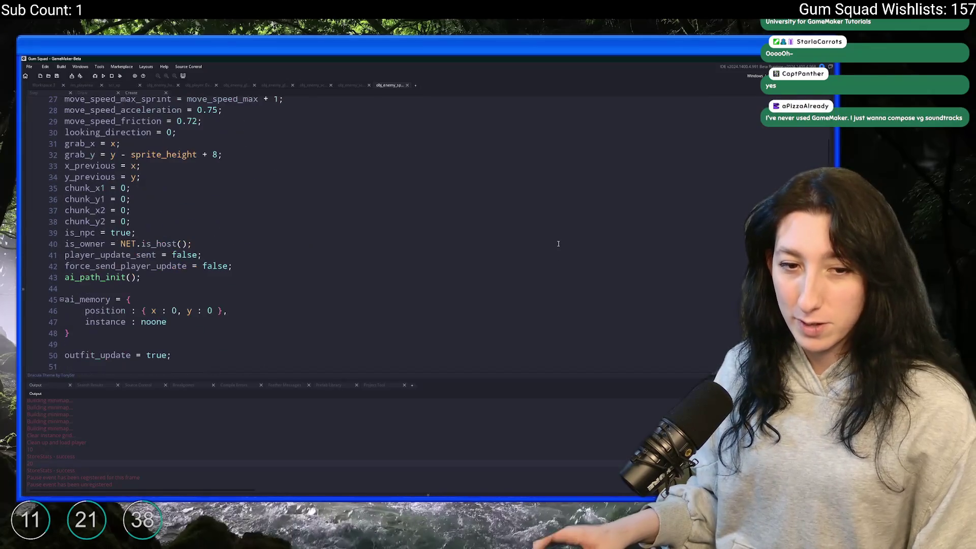
{"action": "scroll", "coordinate": [365, 246], "scroll_direction": "down", "scroll_amount": 5}
{"action": "left_click", "coordinate": [364, 246]}
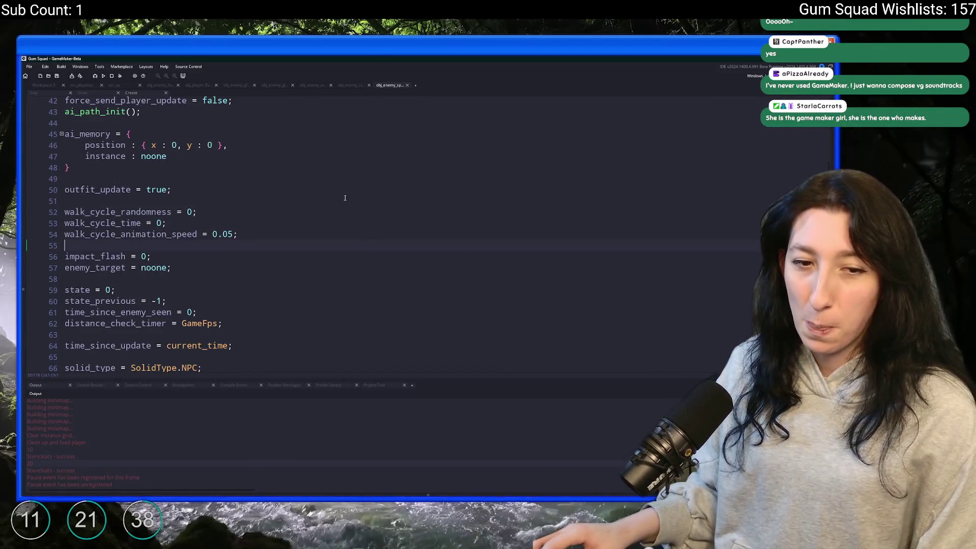
{"action": "scroll", "coordinate": [345, 197], "scroll_direction": "down", "scroll_amount": 8}
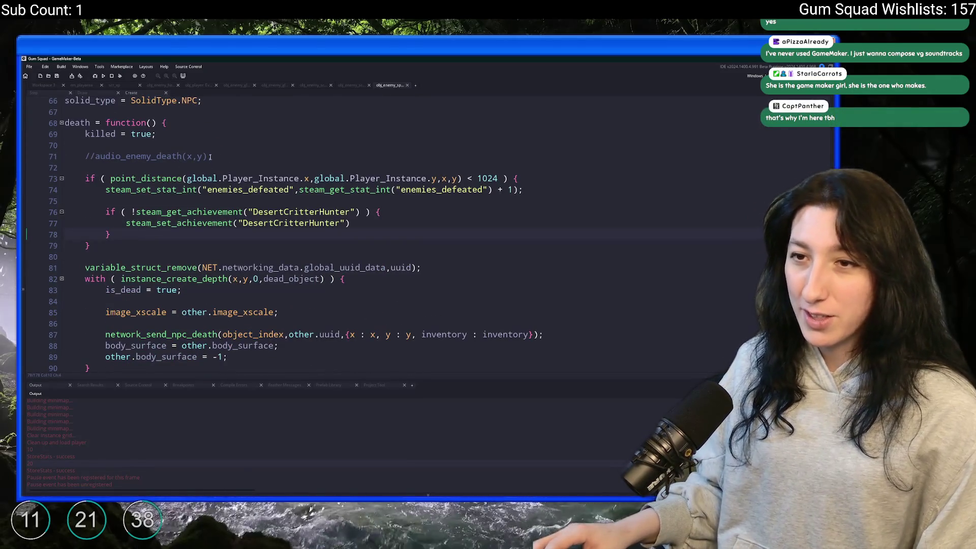
{"action": "left_click", "coordinate": [203, 168]}
{"action": "key", "text": "Return"}
{"action": "key", "text": "ctrl+v"}
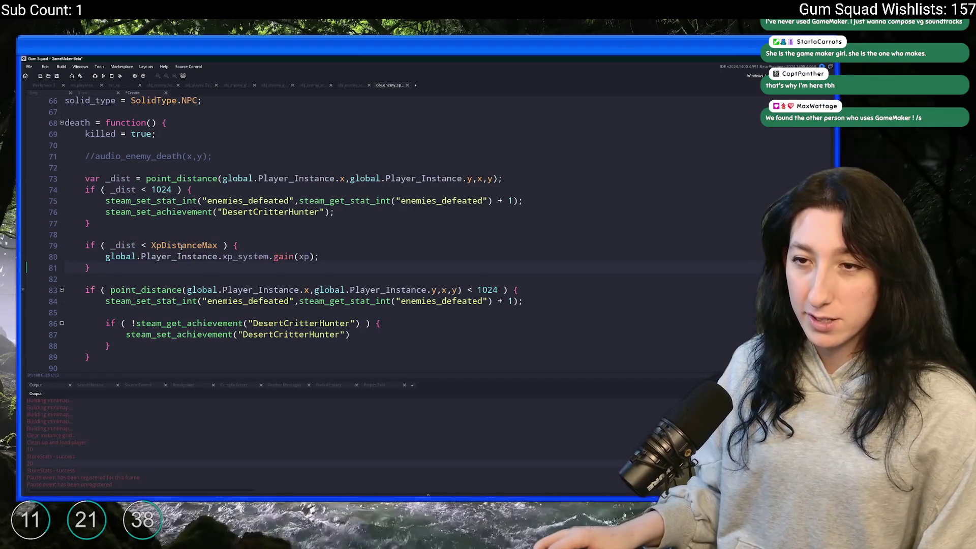
{"action": "mouse_move", "coordinate": [111, 346]}
{"action": "left_mouse_down"}
{"action": "mouse_move", "coordinate": [66, 325]}
{"action": "mouse_move", "coordinate": [64, 290]}
{"action": "left_mouse_up"}
{"action": "key", "text": "Delete"}
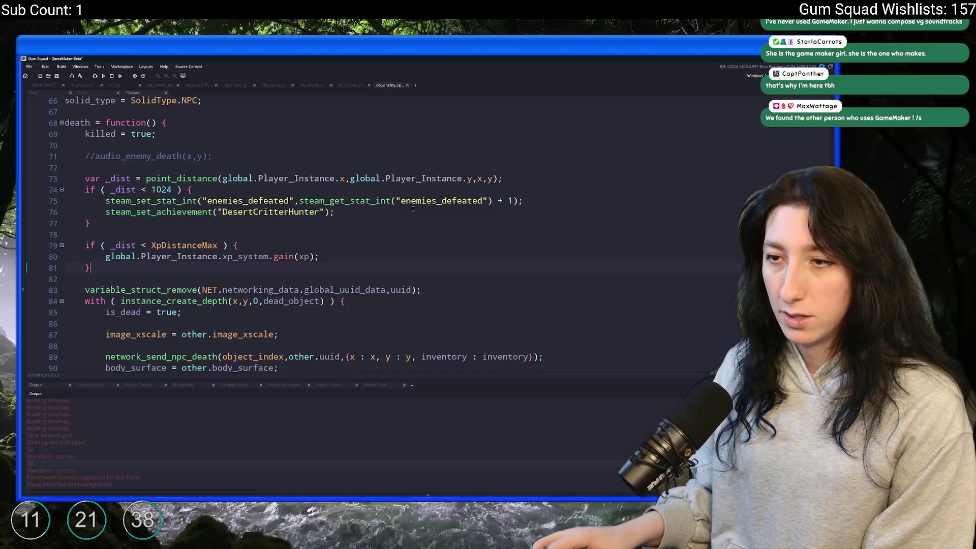
Step: Remove the spider's achievement call, then select the finished distance and XP block
{"action": "left_click_drag", "start_coordinate": [335, 212], "coordinate": [30, 202]}
{"action": "key", "text": "shift+End"}
{"action": "key", "text": "Delete"}
{"action": "mouse_move", "coordinate": [100, 251]}
{"action": "left_mouse_down"}
{"action": "mouse_move", "coordinate": [86, 167]}
{"action": "mouse_move", "coordinate": [72, 176]}
{"action": "mouse_move", "coordinate": [83, 178]}
{"action": "left_mouse_up"}
{"action": "key", "text": "ctrl+c"}
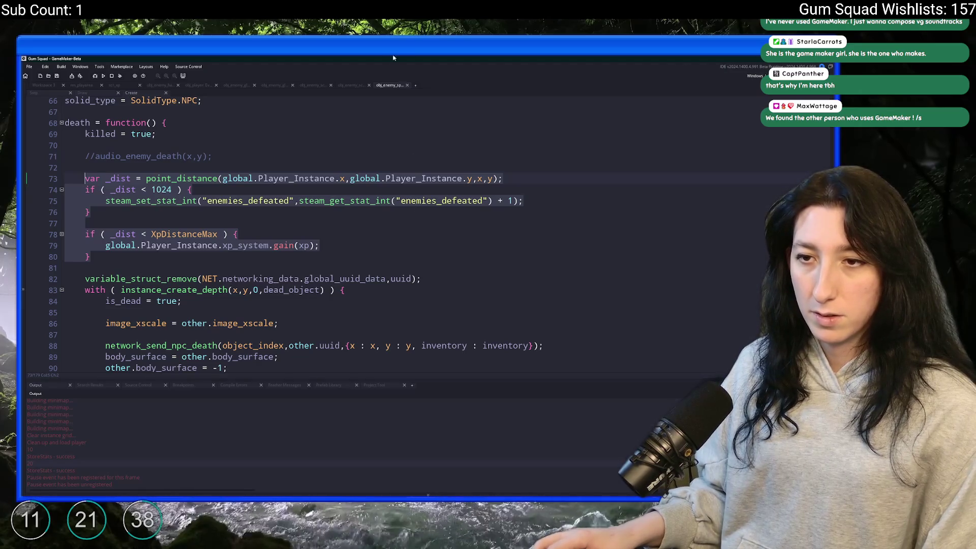
Step: Paste the distance and XP block over death_client's old if-check
{"action": "scroll", "coordinate": [215, 269], "scroll_direction": "up", "scroll_amount": 2}
{"action": "scroll", "coordinate": [215, 269], "scroll_direction": "down", "scroll_amount": 7}
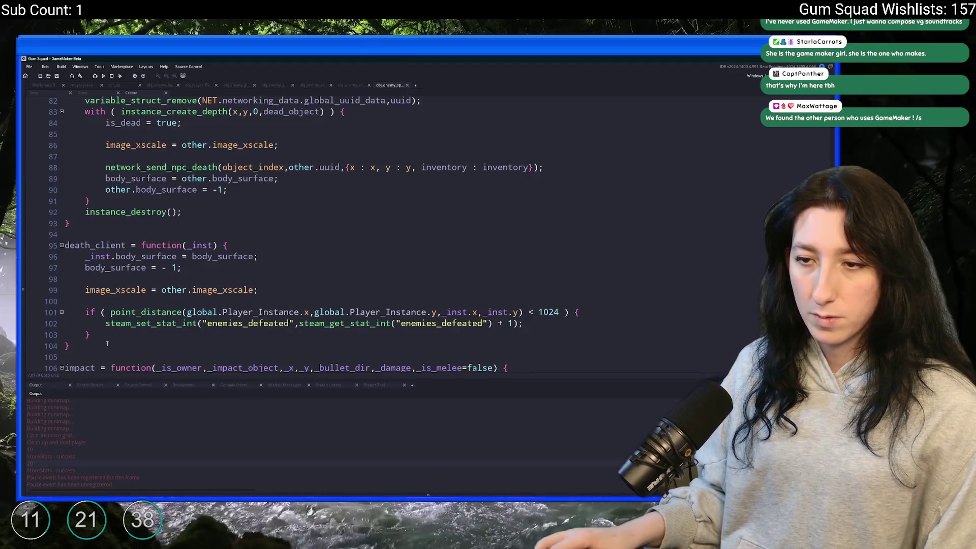
{"action": "left_click_drag", "start_coordinate": [107, 337], "coordinate": [85, 311]}
{"action": "key", "text": "ctrl+v"}
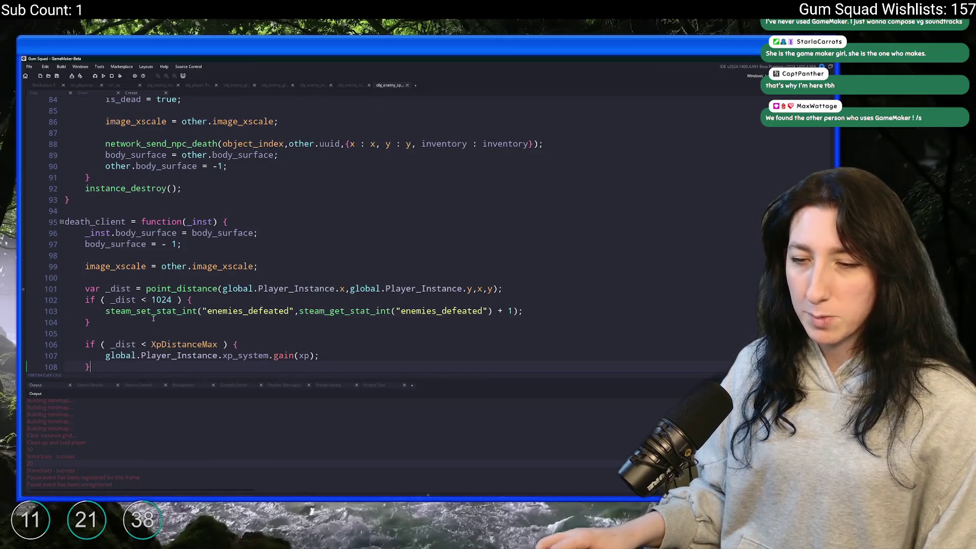
{"action": "scroll", "coordinate": [125, 327], "scroll_direction": "down", "scroll_amount": 2}
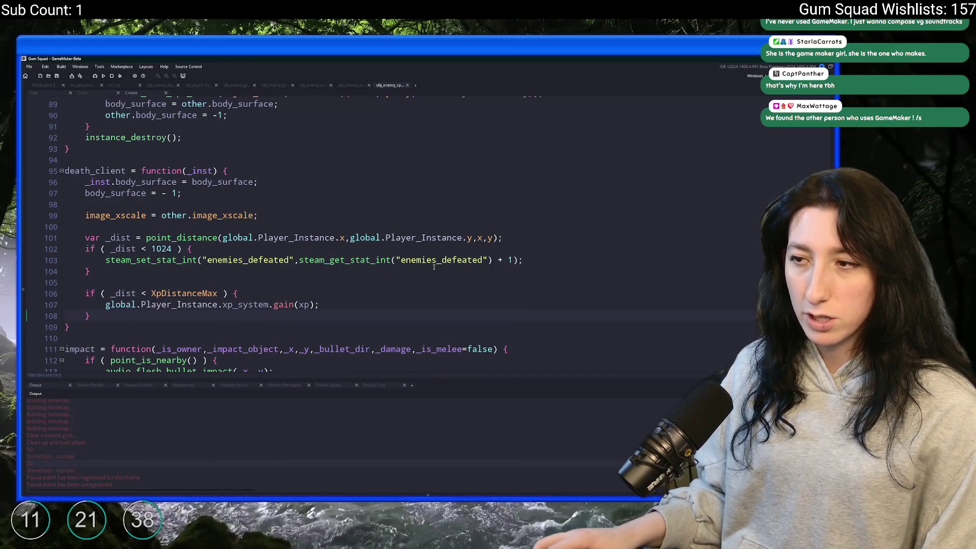
{"action": "key", "text": "ctrl+z"}
{"action": "key", "text": "ctrl+y"}
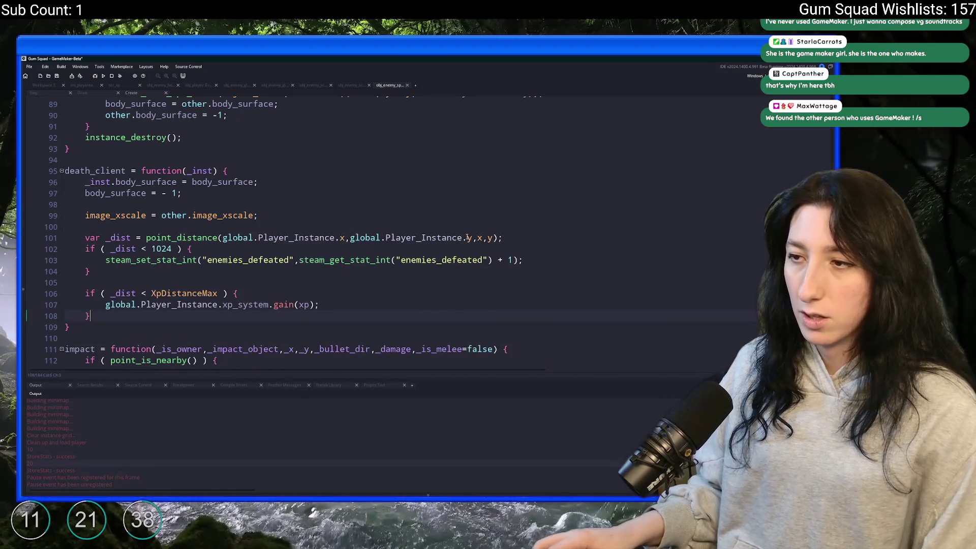
Step: Measure _dist from _inst.x,_inst.y, then search the project for the XP gain line
{"action": "left_click", "coordinate": [473, 238]}
{"action": "left_click", "coordinate": [478, 238]}
{"action": "type", "text": "_i"}
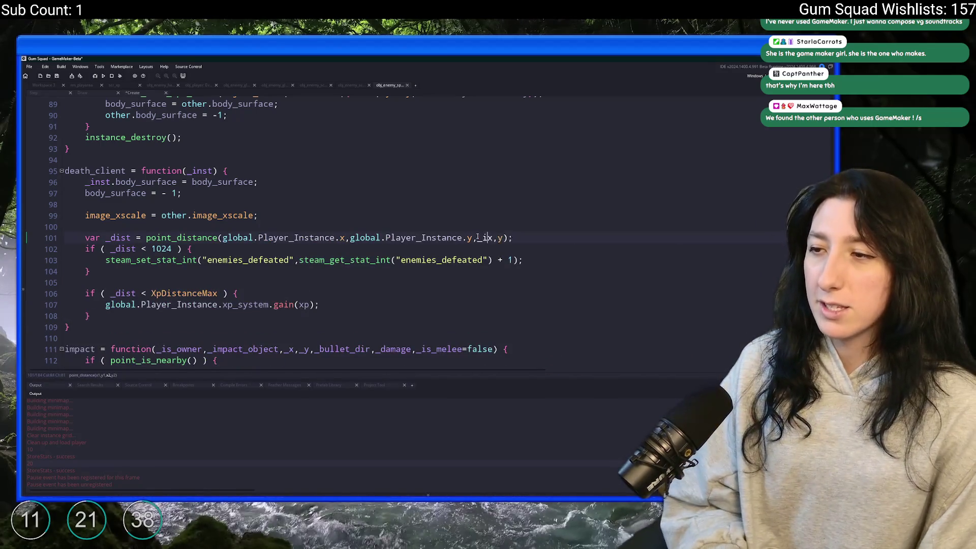
{"action": "type", "text": "nst."}
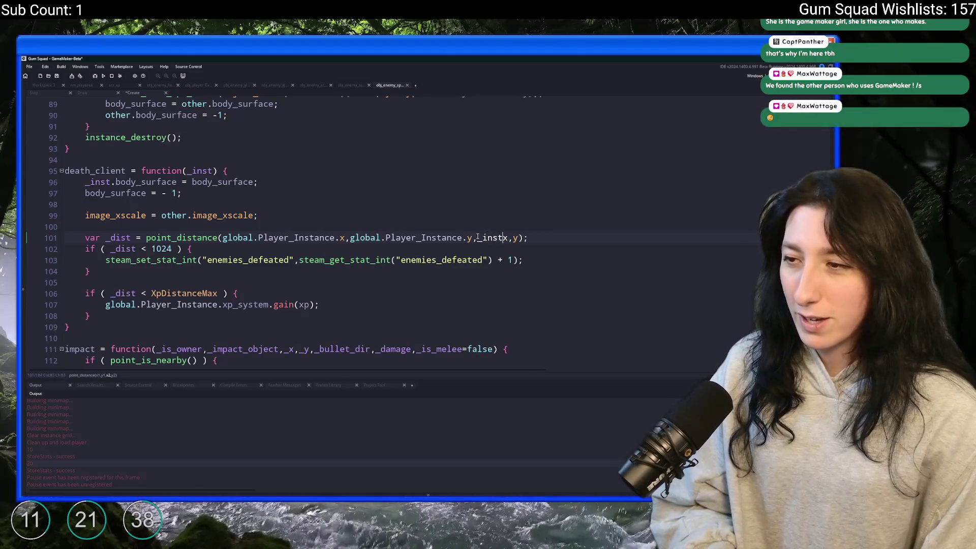
{"action": "key", "text": "Right"}
{"action": "key", "text": "Right"}
{"action": "type", "text": "_inst."}
{"action": "left_click_drag", "start_coordinate": [319, 305], "coordinate": [104, 304]}
{"action": "key", "text": "ctrl+shift+f"}
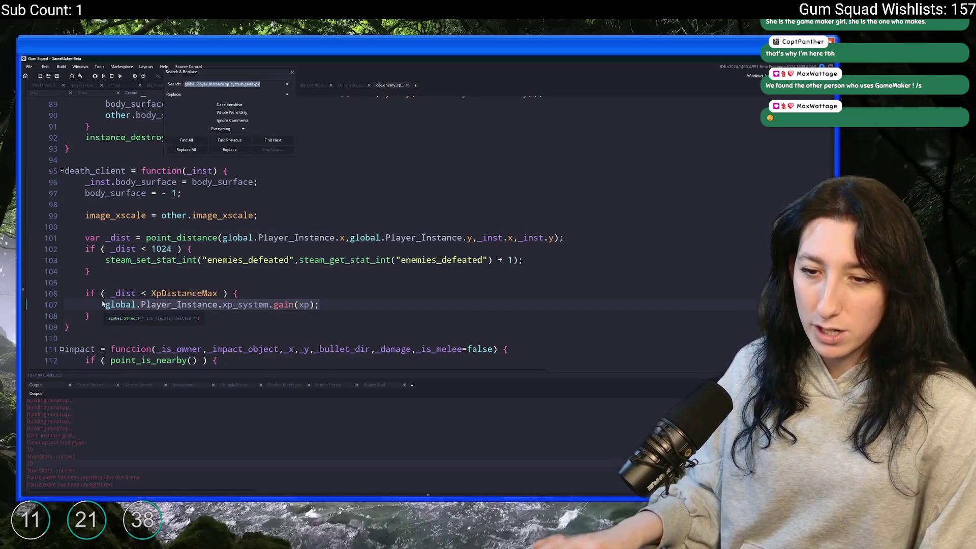
Step: List all gain(xp) calls and change line 98's call to gain(_inst.xp)
{"action": "key", "text": "Return"}
{"action": "scroll", "coordinate": [265, 316], "scroll_direction": "up", "scroll_amount": 5}
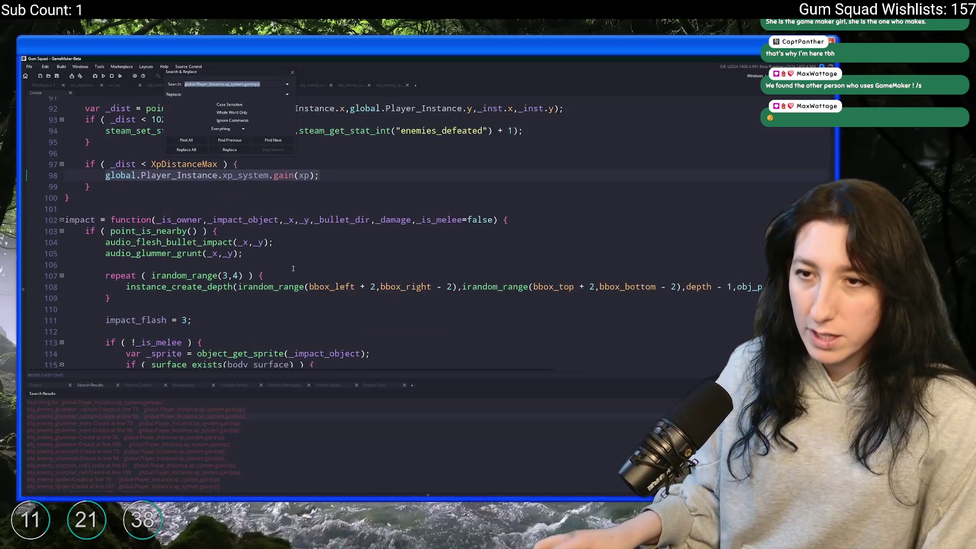
{"action": "key", "text": "Up"}
{"action": "left_click", "coordinate": [297, 290]}
{"action": "type", "text": "_inst."}
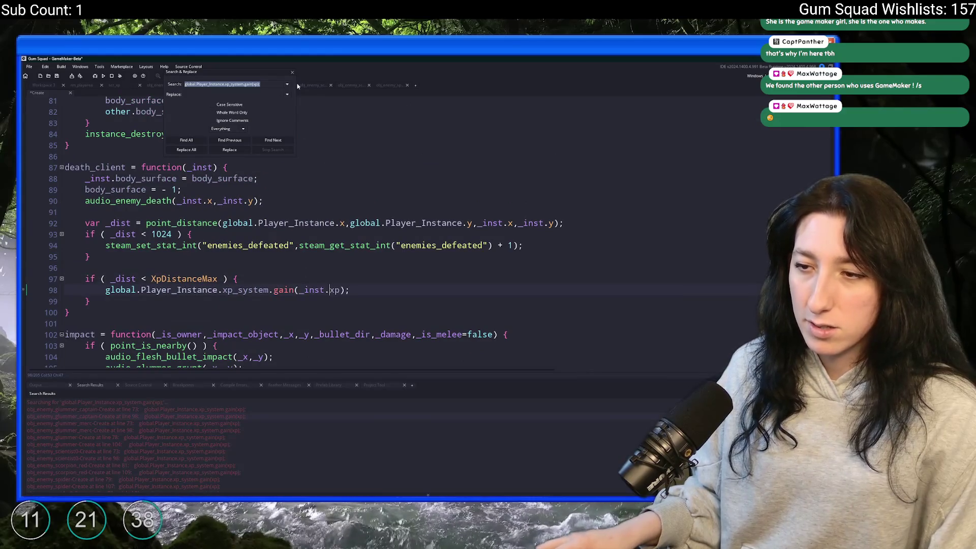
{"action": "left_click", "coordinate": [292, 72]}
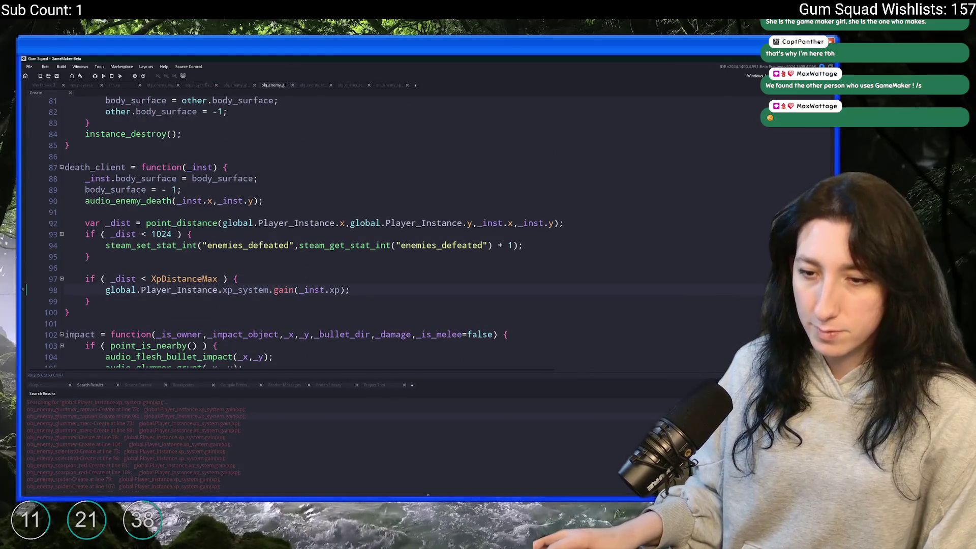
Step: Change gain(xp) to gain(_inst.xp) in the glummer_merc, glummer and scientist enemies
{"action": "double_click", "coordinate": [262, 428]}
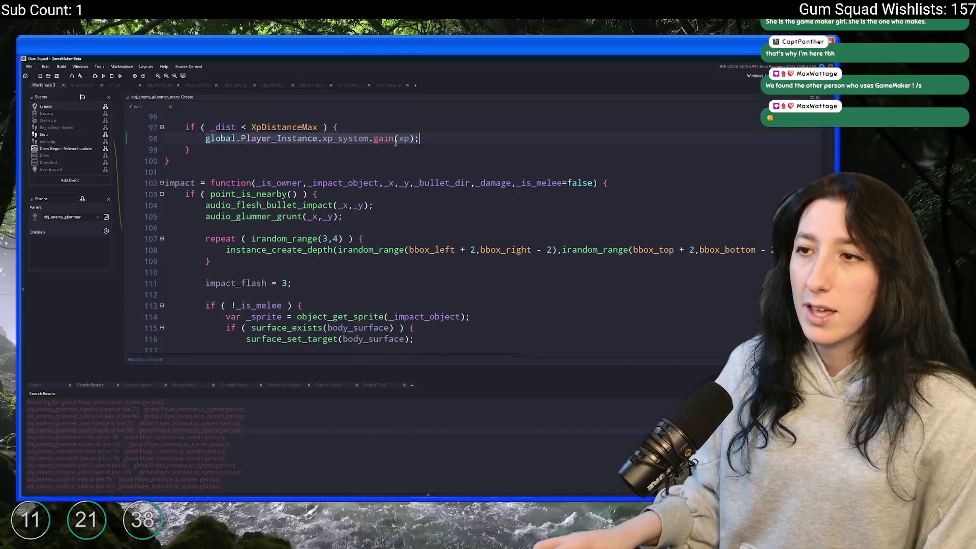
{"action": "scroll", "coordinate": [394, 144], "scroll_direction": "up", "scroll_amount": 3}
{"action": "key", "text": "Left"}
{"action": "key", "text": "Left"}
{"action": "key", "text": "Left"}
{"action": "type", "text": "_inst."}
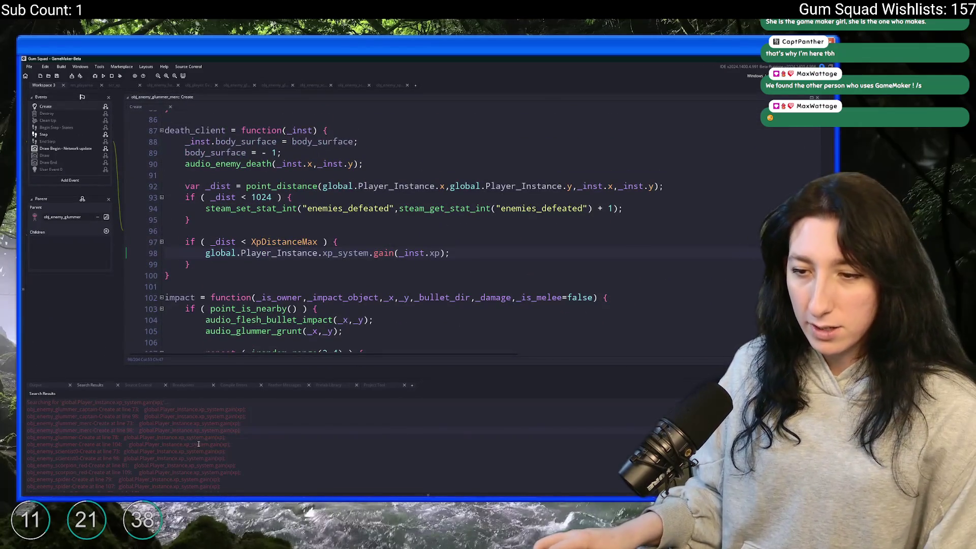
{"action": "double_click", "coordinate": [198, 444]}
{"action": "key", "text": "Left"}
{"action": "key", "text": "Left"}
{"action": "key", "text": "Left"}
{"action": "type", "text": "_inst."}
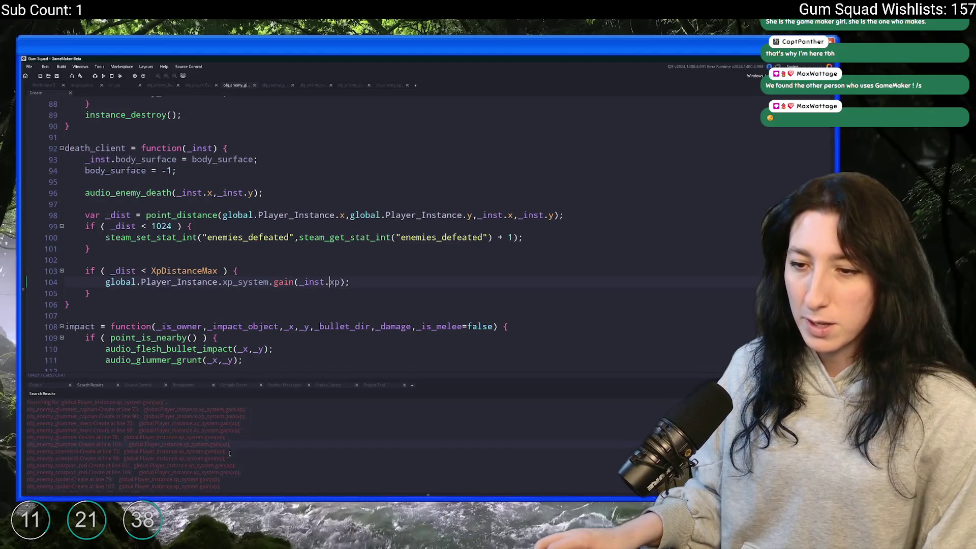
{"action": "double_click", "coordinate": [72, 458]}
{"action": "key", "text": "Left"}
{"action": "key", "text": "Left"}
{"action": "key", "text": "Left"}
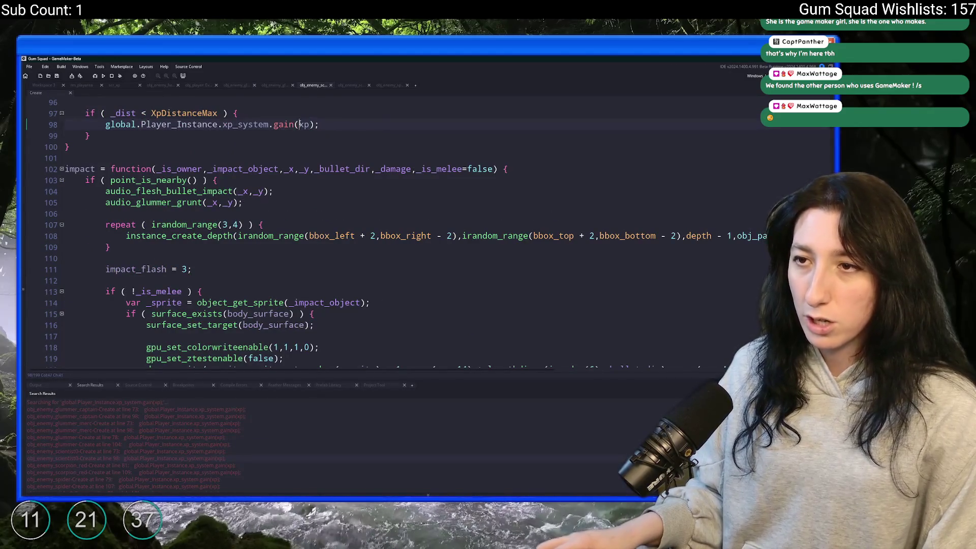
{"action": "type", "text": "_inst."}
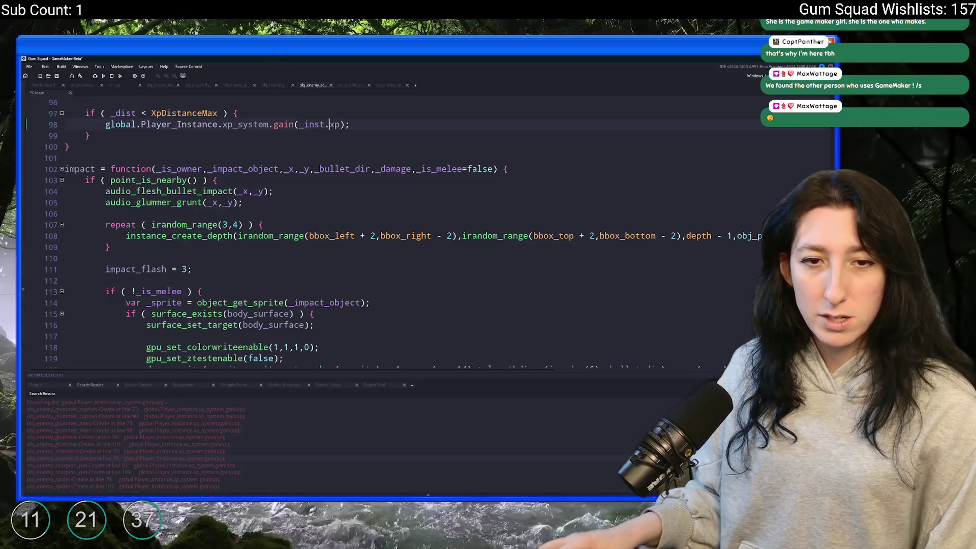
Step: Change gain(xp) to gain(_inst.xp) in the red scorpion and spider enemies
{"action": "double_click", "coordinate": [219, 473]}
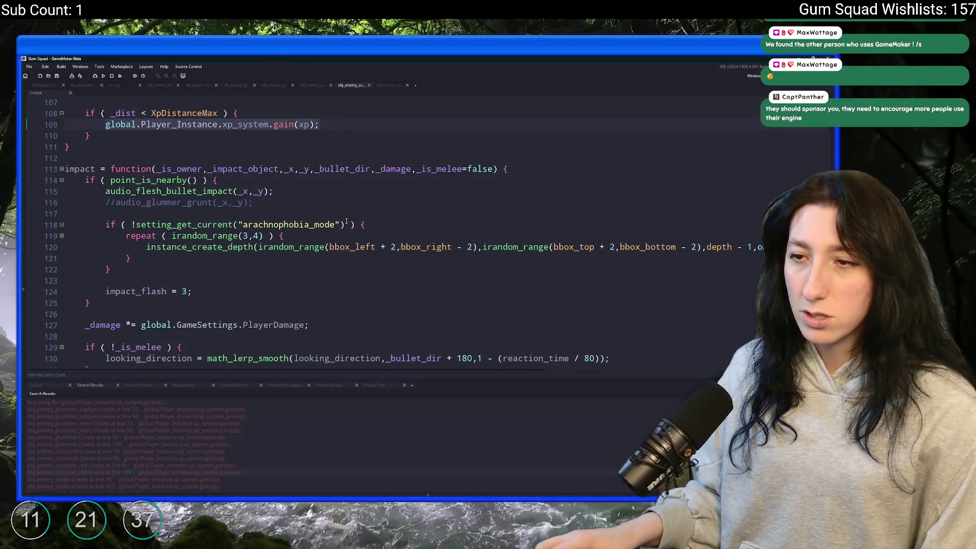
{"action": "key", "text": "Left"}
{"action": "key", "text": "Left"}
{"action": "key", "text": "Left"}
{"action": "scroll", "coordinate": [305, 127], "scroll_direction": "up", "scroll_amount": 3}
{"action": "type", "text": "_inst."}
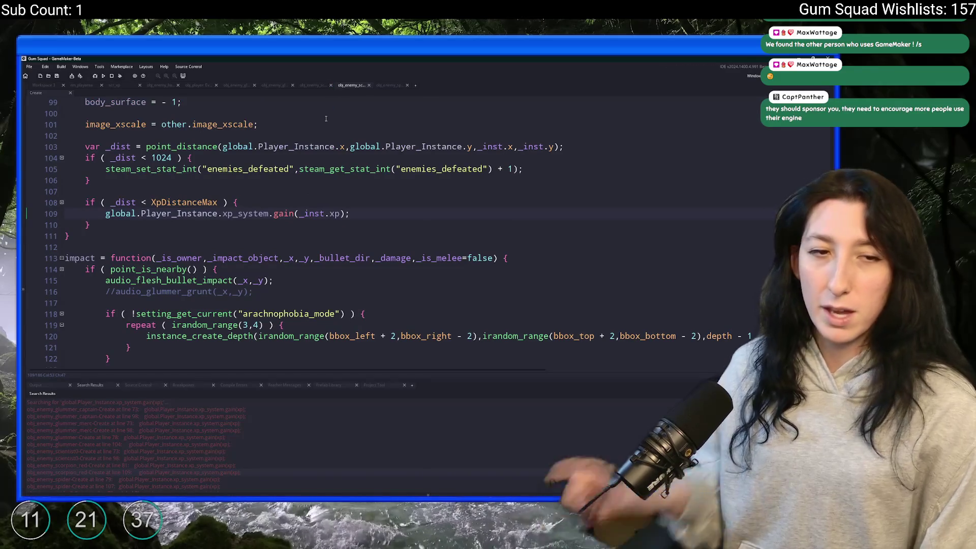
{"action": "scroll", "coordinate": [231, 469], "scroll_direction": "down", "scroll_amount": 1}
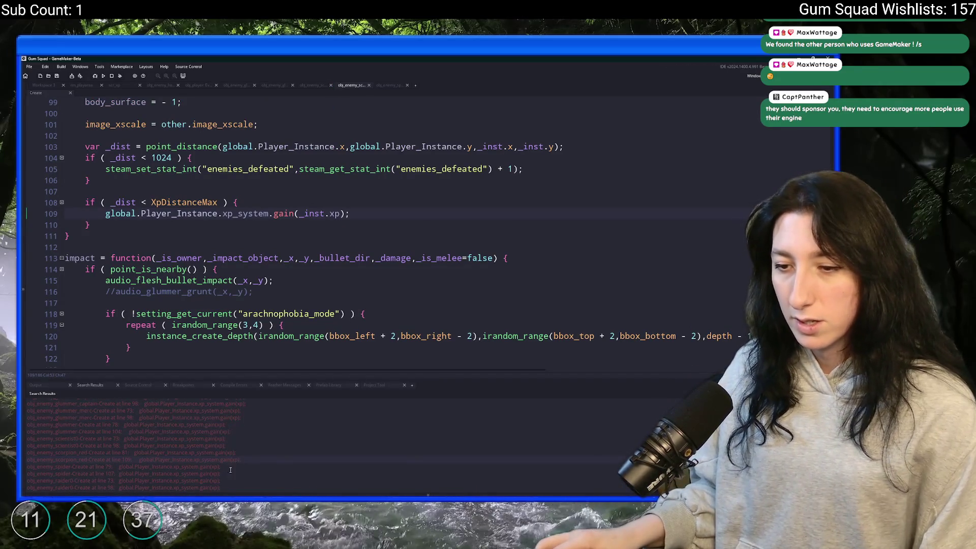
{"action": "double_click", "coordinate": [229, 472]}
{"action": "left_click", "coordinate": [301, 305]}
{"action": "type", "text": "_inst.xp);"}
Step: Change gain(xp) to gain(_inst.xp) in the raider0 and lone-wolf glummer enemies
{"action": "scroll", "coordinate": [231, 452], "scroll_direction": "down", "scroll_amount": 2}
{"action": "double_click", "coordinate": [231, 453]}
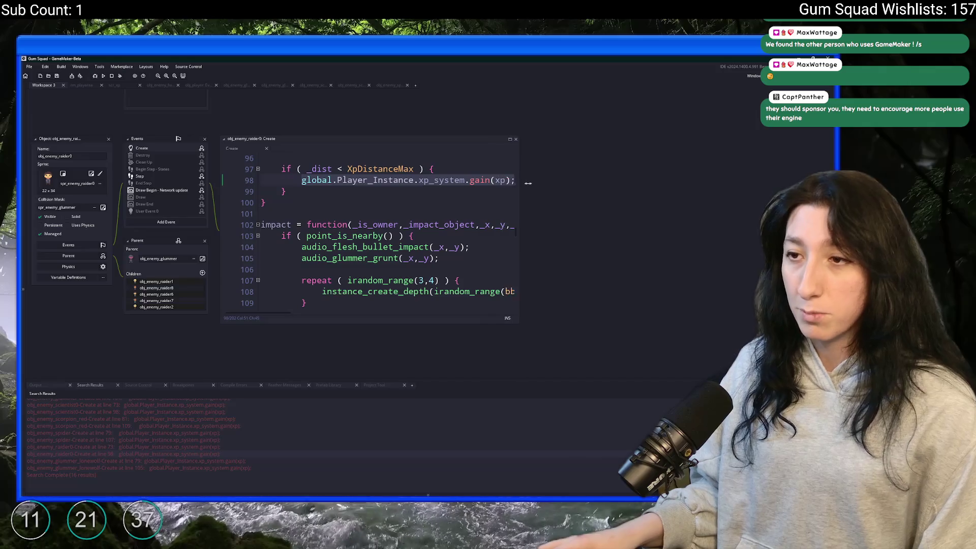
{"action": "left_click", "coordinate": [492, 258]}
{"action": "type", "text": "_inst."}
{"action": "double_click", "coordinate": [220, 469]}
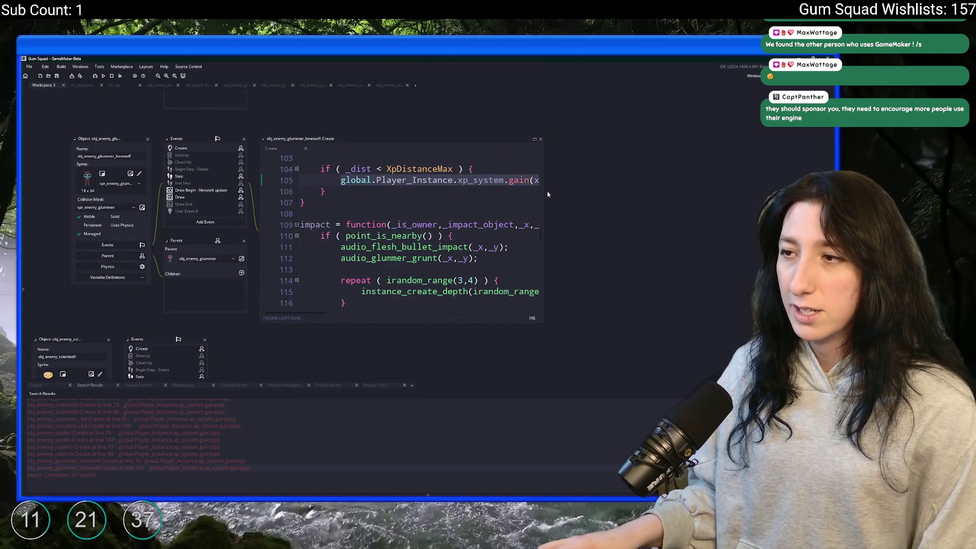
{"action": "left_click", "coordinate": [538, 181]}
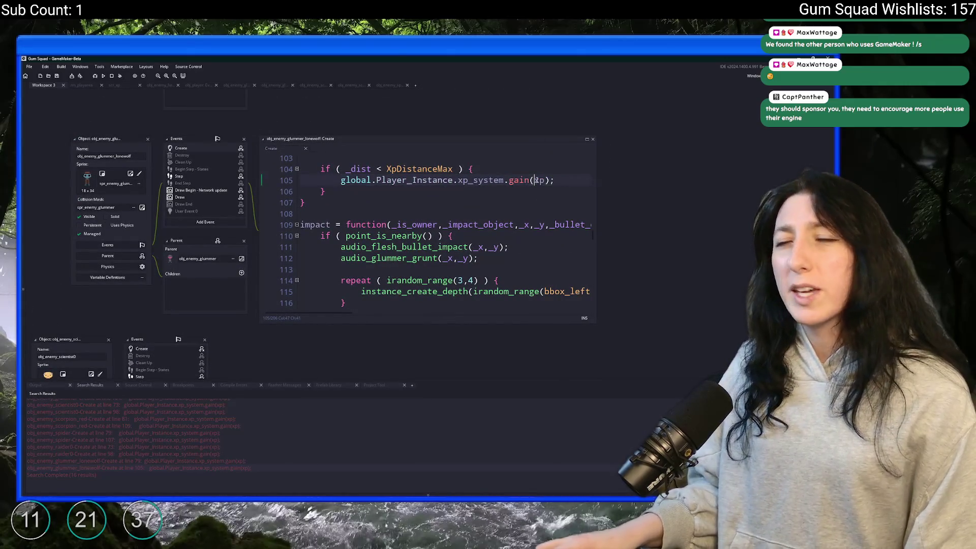
{"action": "type", "text": "_inst."}
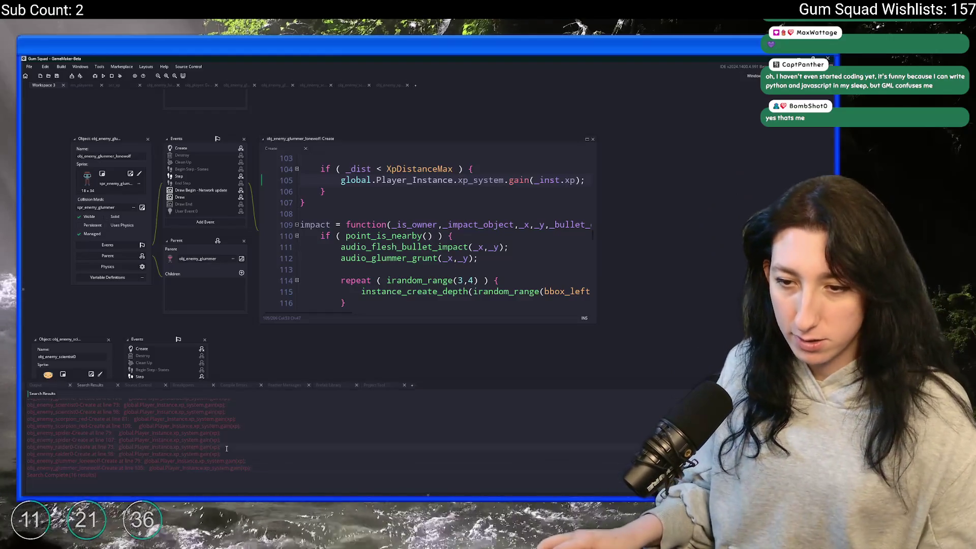
{"action": "scroll", "coordinate": [267, 444], "scroll_direction": "up", "scroll_amount": 2}
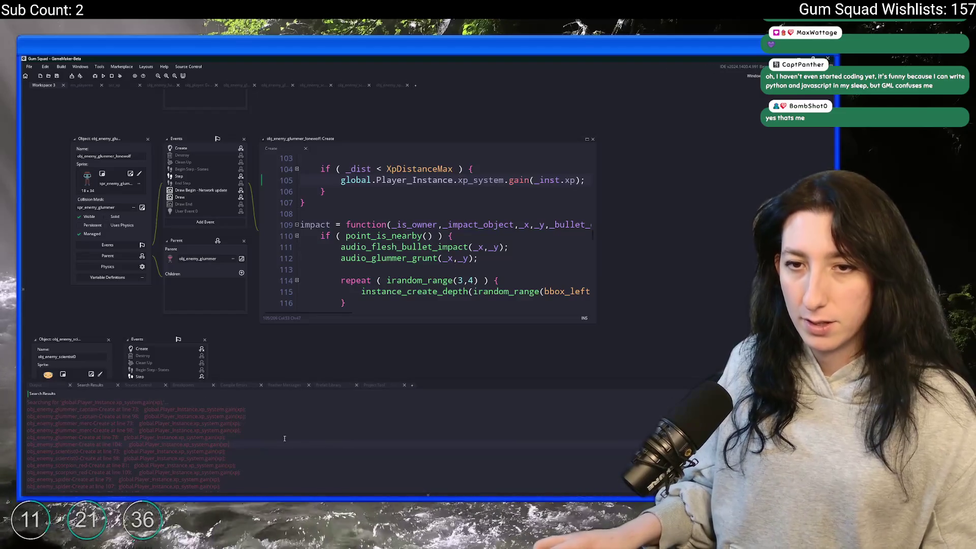
{"action": "scroll", "coordinate": [280, 435], "scroll_direction": "down", "scroll_amount": 2}
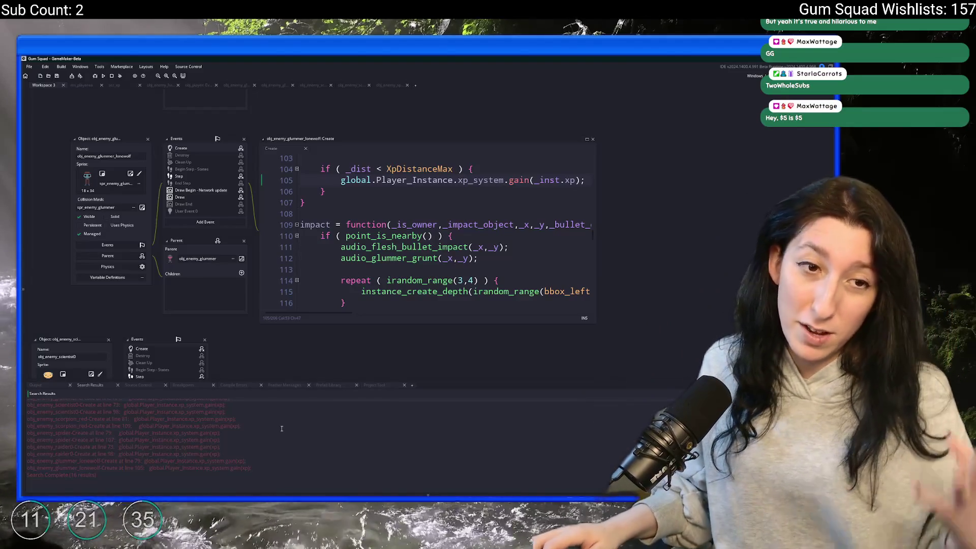
Step: Open the obj_player object through the asset search
{"action": "left_click", "coordinate": [305, 202]}
{"action": "left_click_drag", "start_coordinate": [62, 237], "coordinate": [115, 210]}
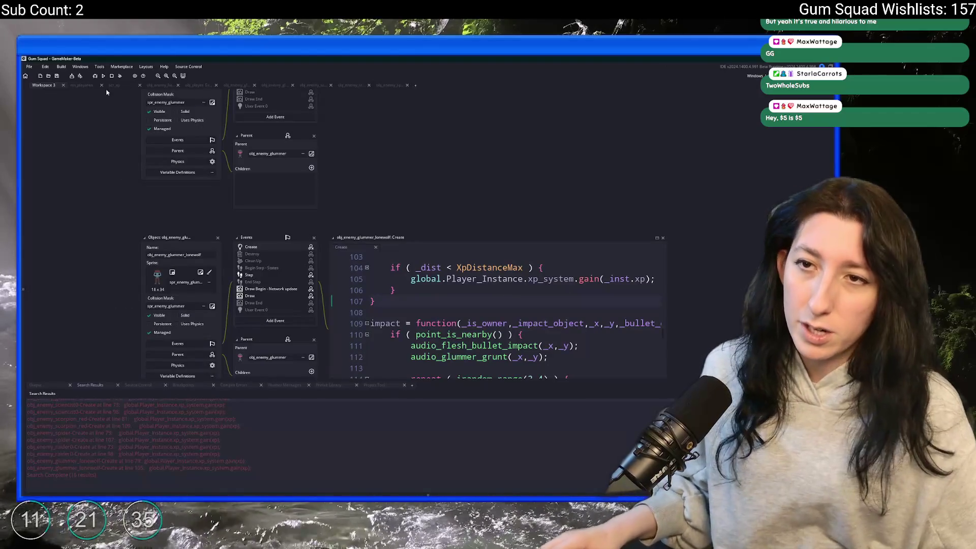
{"action": "left_click", "coordinate": [84, 85]}
{"action": "left_click_drag", "start_coordinate": [350, 159], "coordinate": [459, 202]}
{"action": "key", "text": "ctrl+t"}
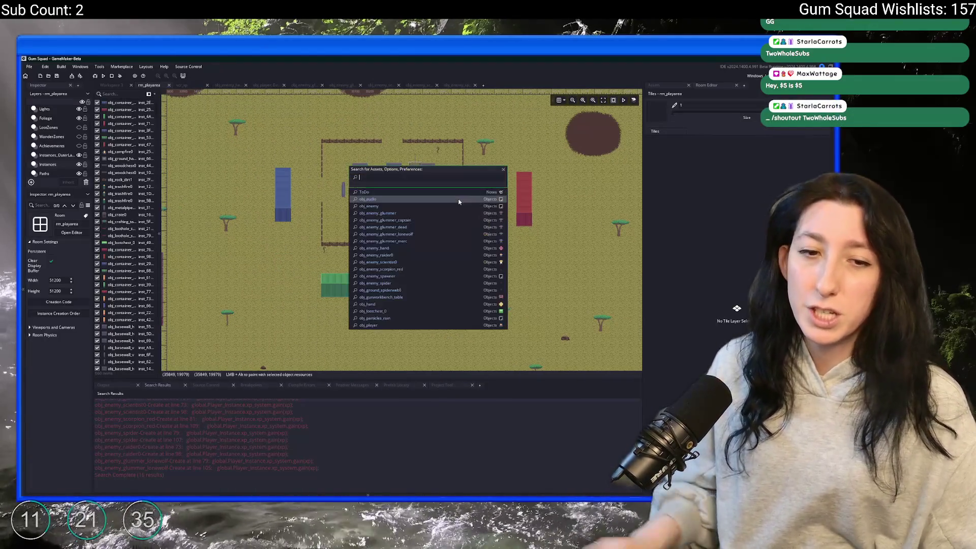
{"action": "type", "text": "obj_player"}
{"action": "key", "text": "Return"}
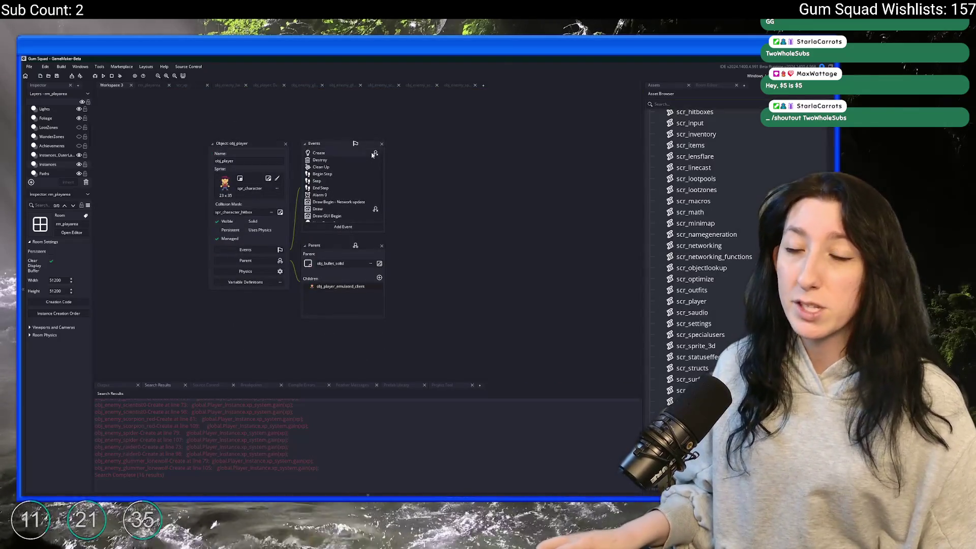
Step: In obj_player's Create code, comment out move_speed_max = 3.5 and enable move_speed_max = 32
{"action": "left_click", "coordinate": [373, 153]}
{"action": "key", "text": "ctrl+f"}
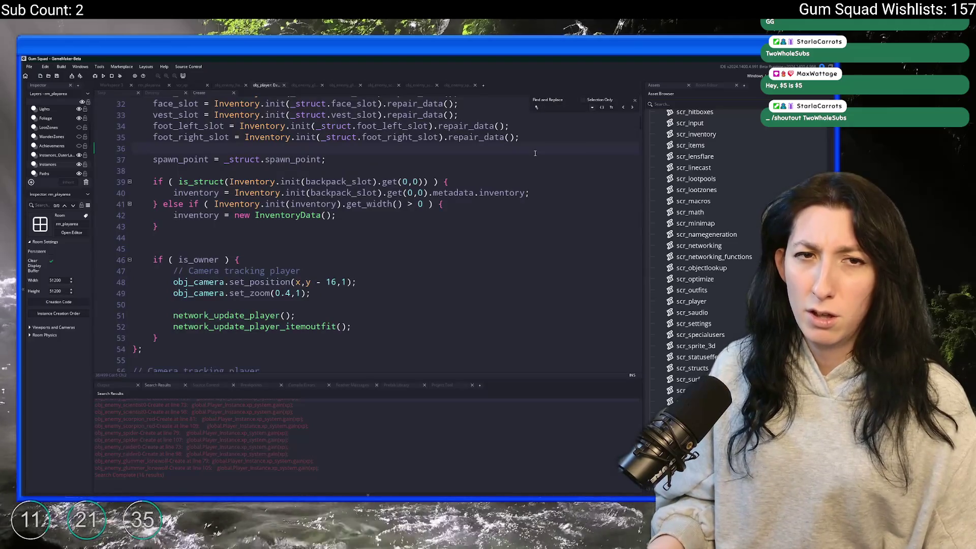
{"action": "type", "text": "3.5"}
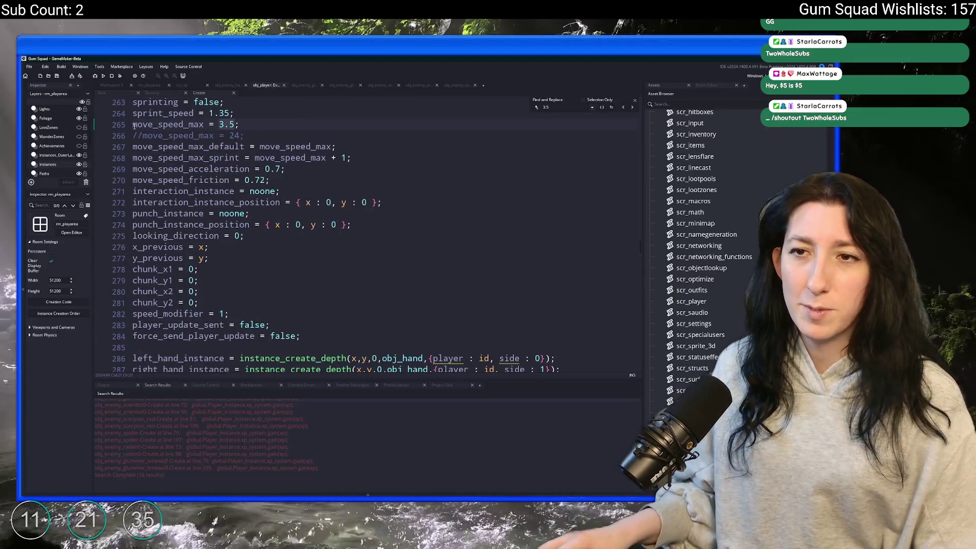
{"action": "left_click", "coordinate": [134, 126]}
{"action": "key", "text": "ctrl+k"}
{"action": "key", "text": "Down"}
{"action": "key", "text": "ctrl+shift+k"}
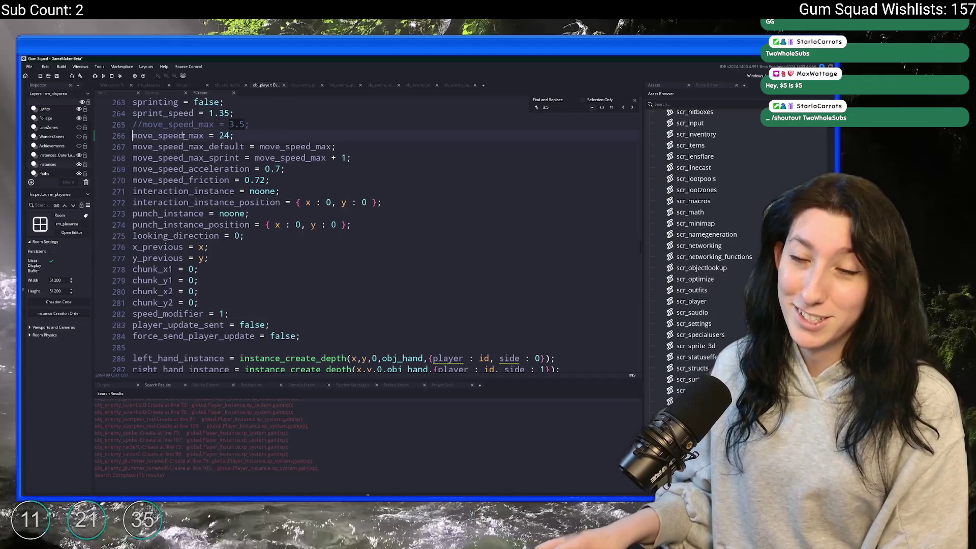
{"action": "left_click", "coordinate": [230, 135]}
{"action": "key", "text": "BackSpace"}
{"action": "key", "text": "BackSpace"}
{"action": "type", "text": "32"}
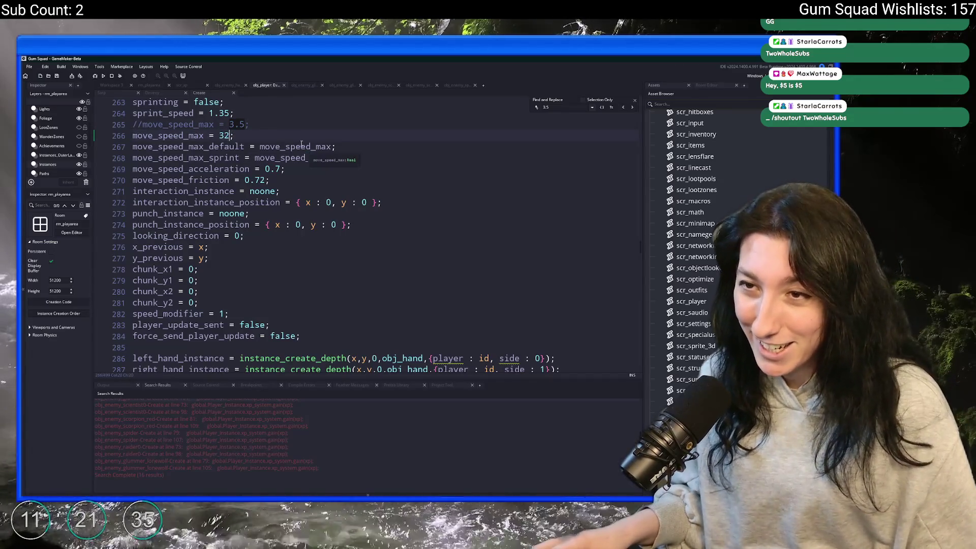
{"action": "left_click", "coordinate": [119, 93]}
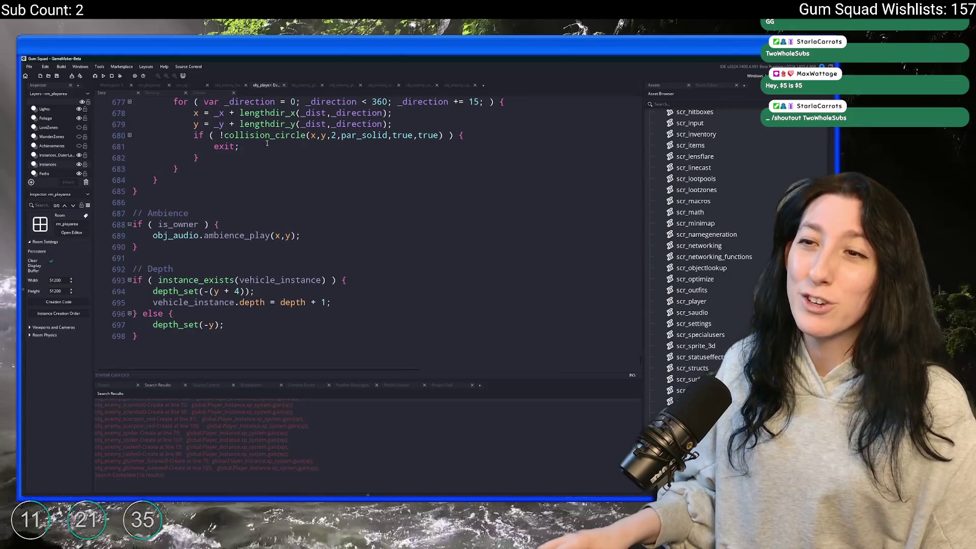
{"action": "key", "text": "ctrl+shift+f"}
Step: Search the project for existing log( calls
{"action": "type", "text": "log("}
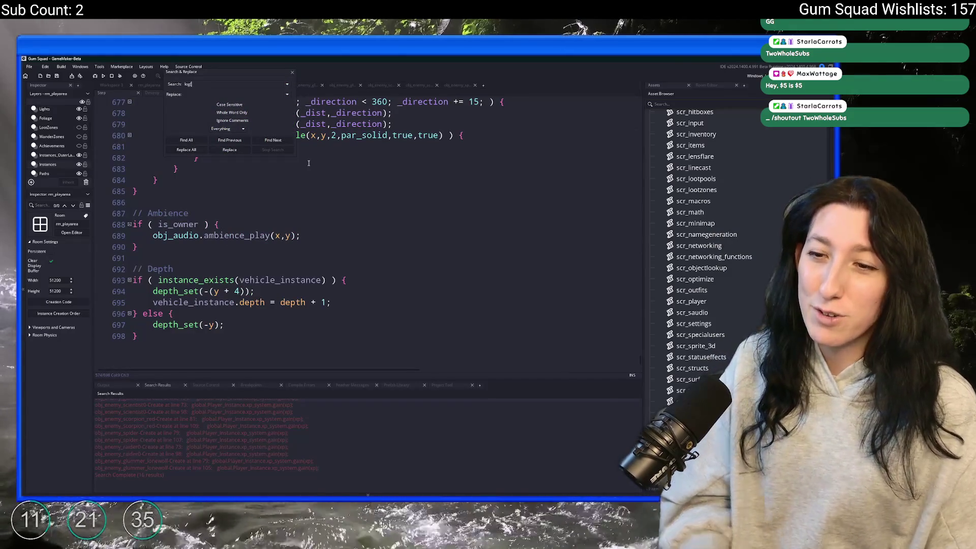
{"action": "key", "text": "Return"}
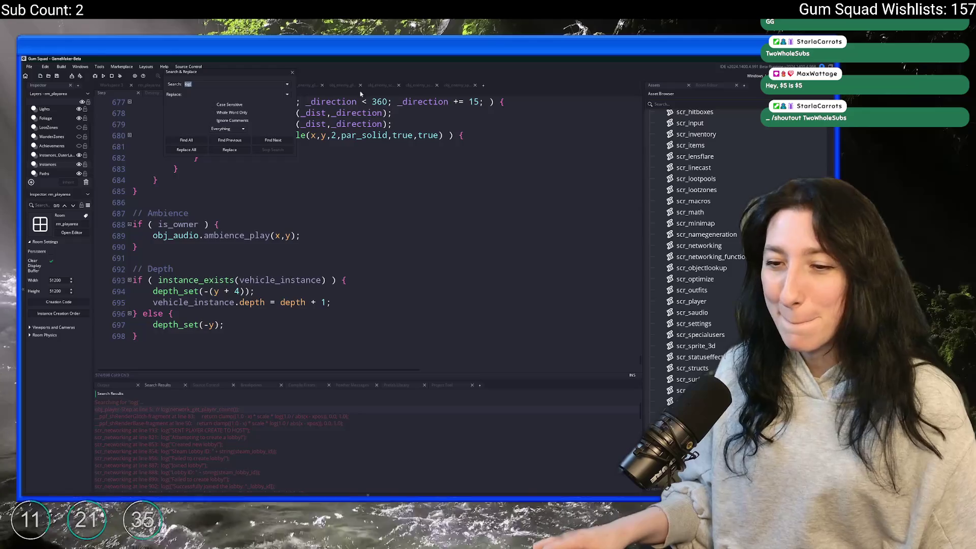
{"action": "left_click", "coordinate": [292, 72]}
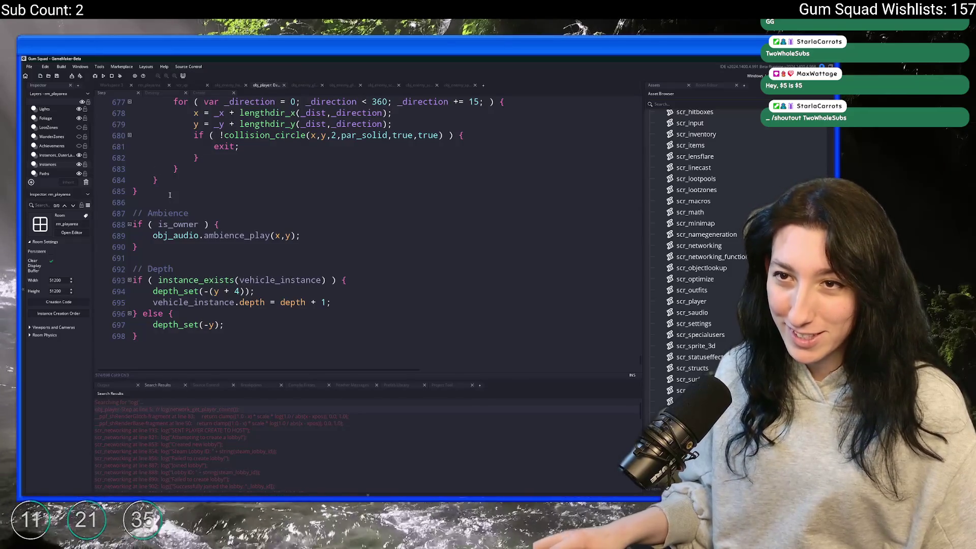
Step: Add log(xp_system.get_xp_display()); at line 687 of obj_player's Step event and run the game
{"action": "left_click", "coordinate": [168, 194]}
{"action": "key", "text": "Return"}
{"action": "key", "text": "Return"}
{"action": "type", "text": "l"}
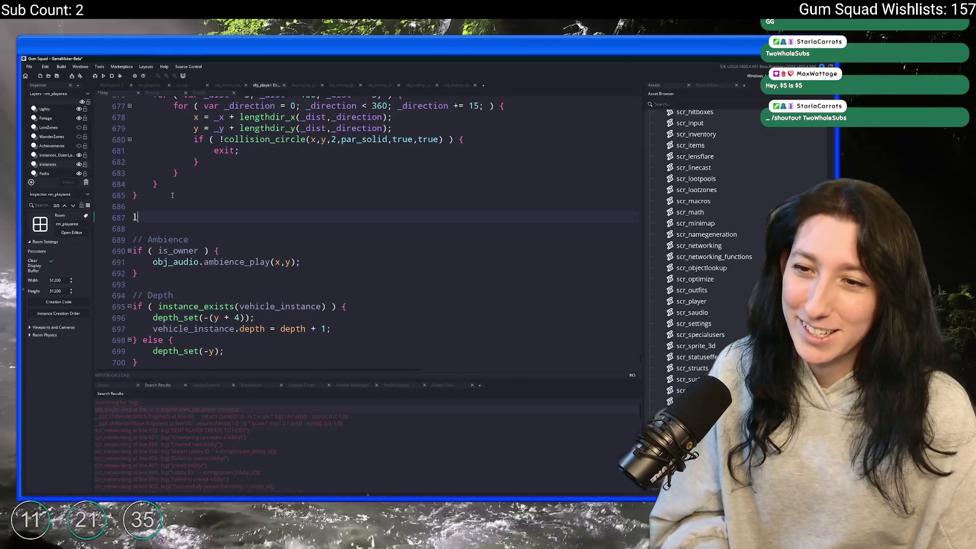
{"action": "type", "text": "og("}
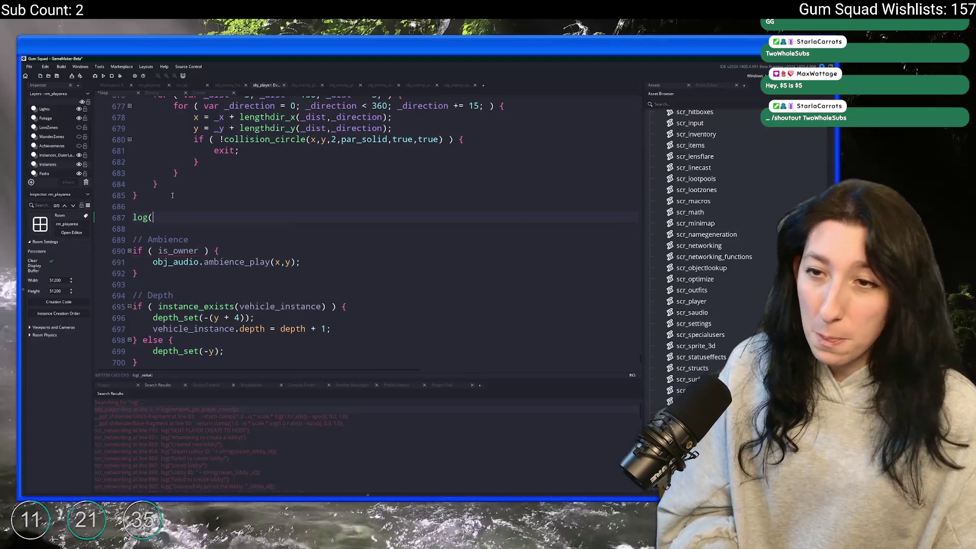
{"action": "type", "text": "xp_system.g"}
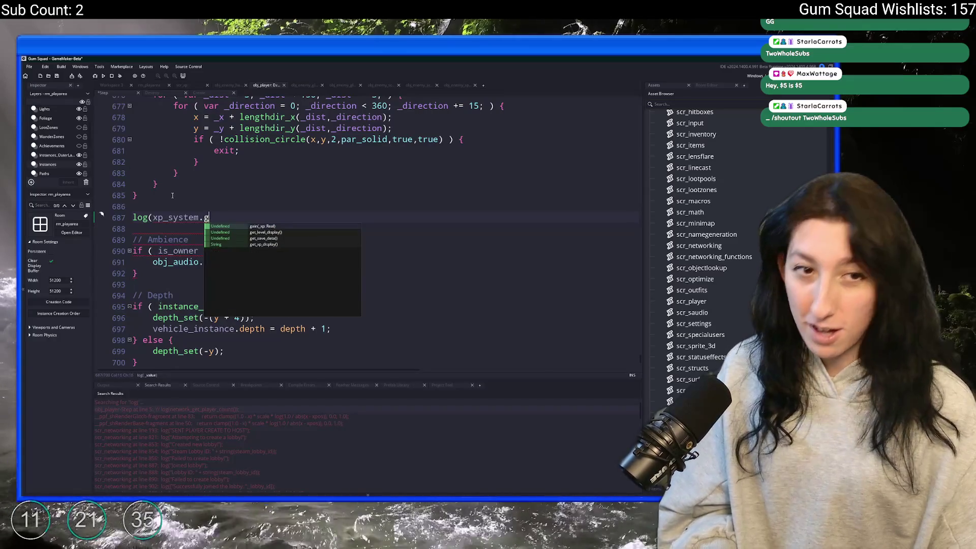
{"action": "type", "text": "et"}
{"action": "key", "text": "Down"}
{"action": "key", "text": "Down"}
{"action": "key", "text": "Return"}
{"action": "type", "text": ");"}
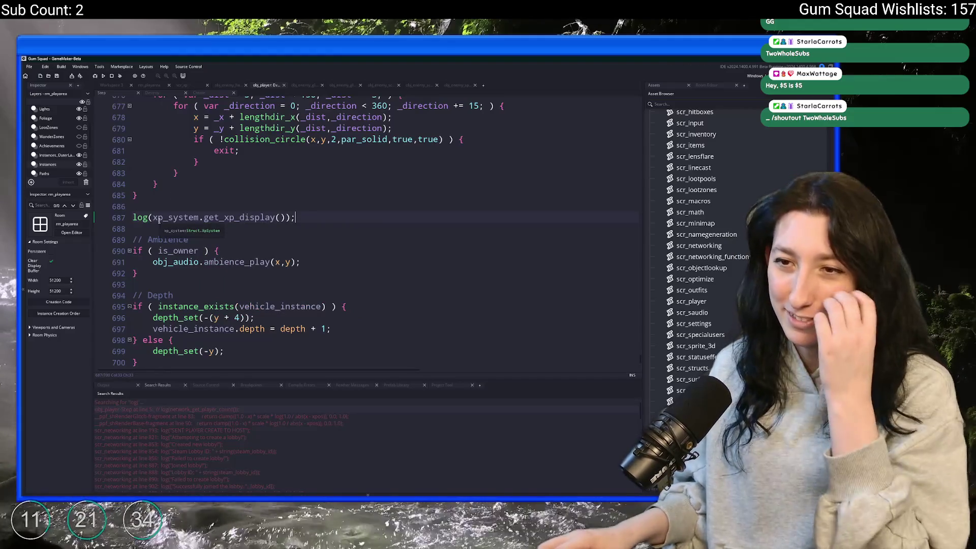
{"action": "key", "text": "F5"}
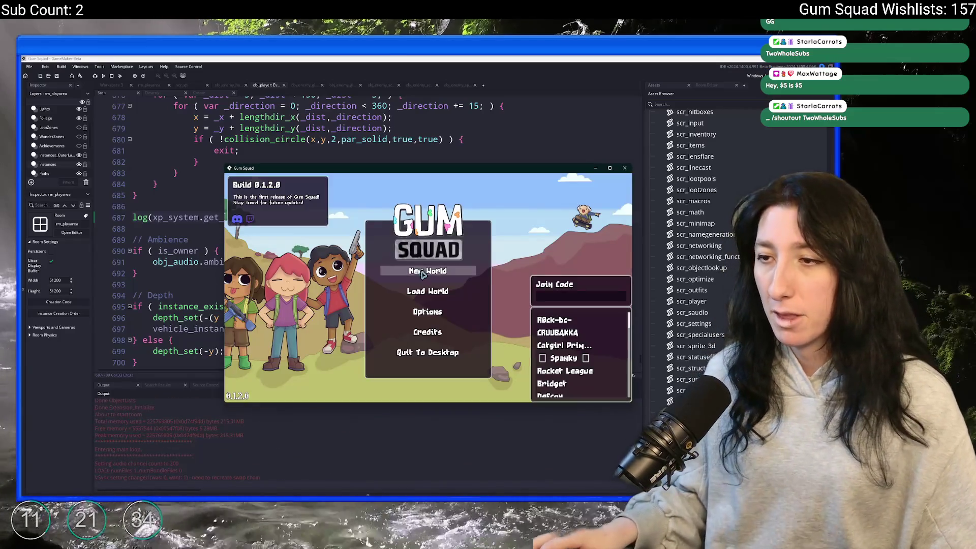
Step: Start a New World lobby and set enemy damage to 0% in the difficulty settings
{"action": "left_click", "coordinate": [427, 274]}
{"action": "left_click", "coordinate": [438, 337]}
{"action": "double_click", "coordinate": [447, 168]}
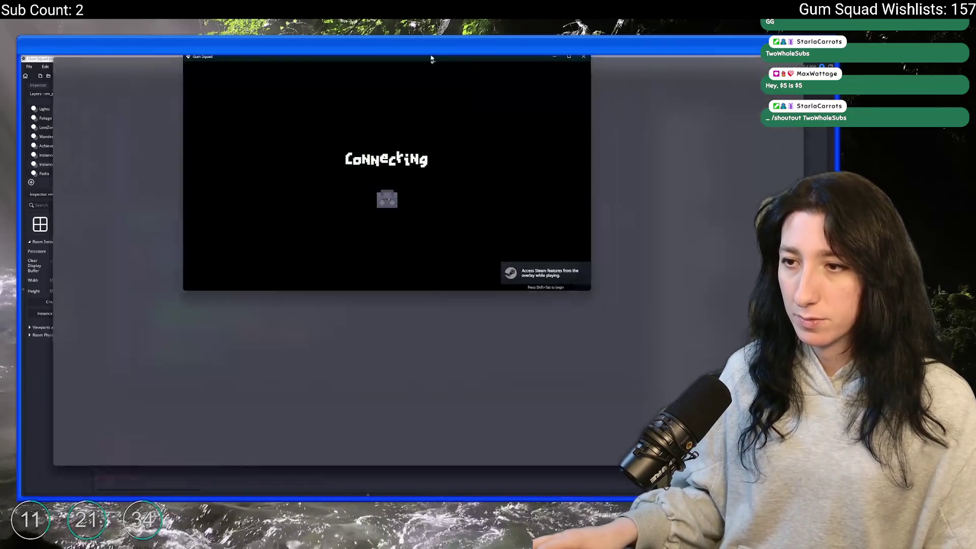
{"action": "key", "text": "Escape"}
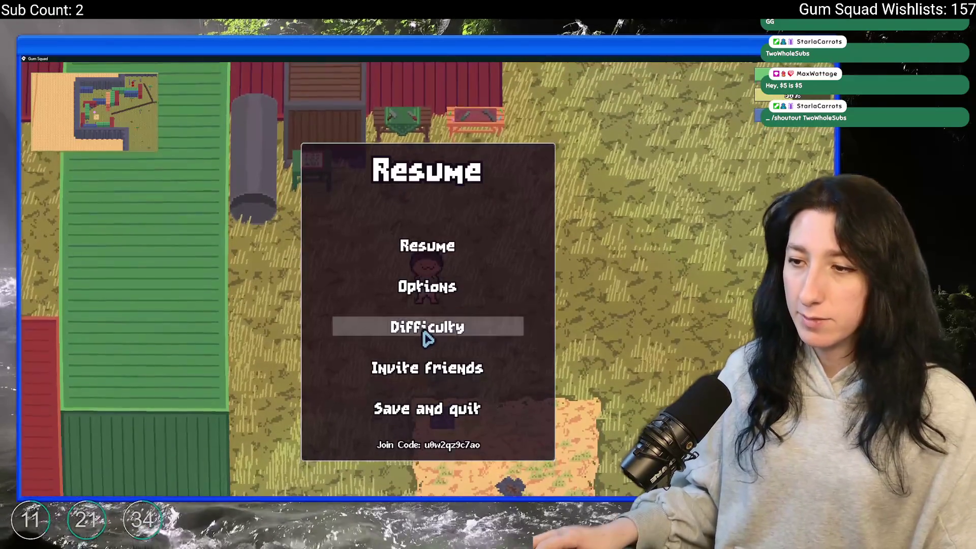
{"action": "left_click", "coordinate": [424, 328]}
{"action": "left_click", "coordinate": [366, 276]}
{"action": "key", "text": "Escape"}
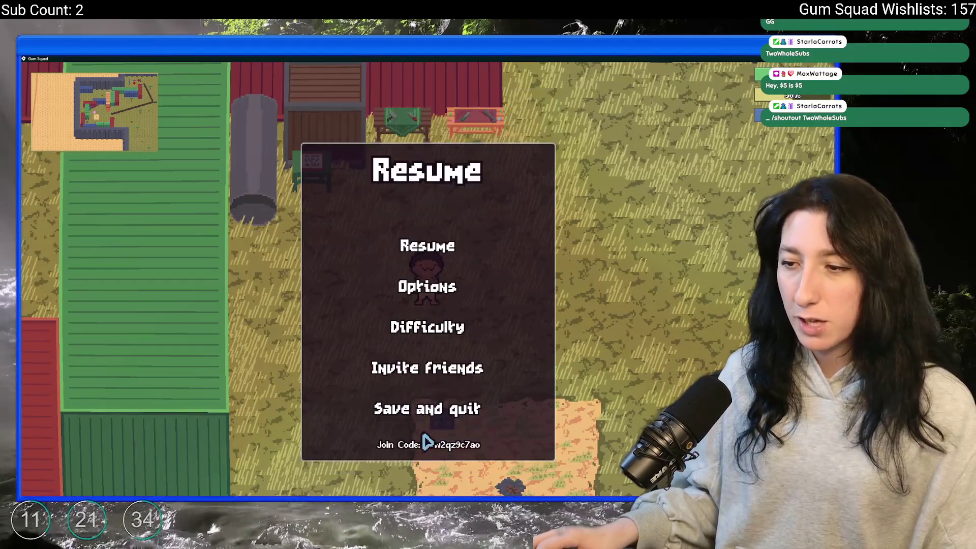
{"action": "key", "text": "Escape"}
Step: Loot the blue and green jars from the nearby storage container
{"action": "key", "text": "Tab"}
{"action": "key", "text": "Tab"}
{"action": "key", "text": "d"}
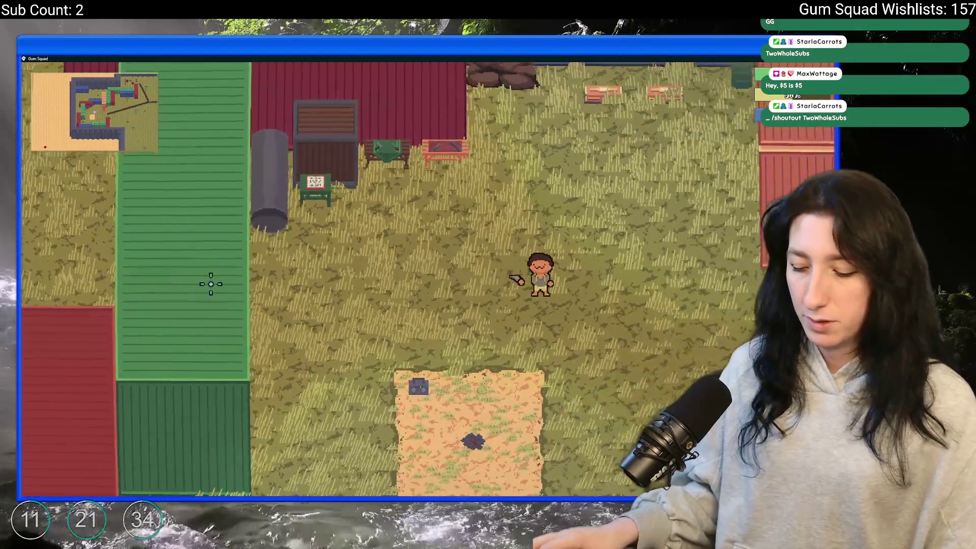
{"action": "key", "text": "e"}
{"action": "left_click", "coordinate": [290, 124]}
{"action": "left_click", "coordinate": [268, 131]}
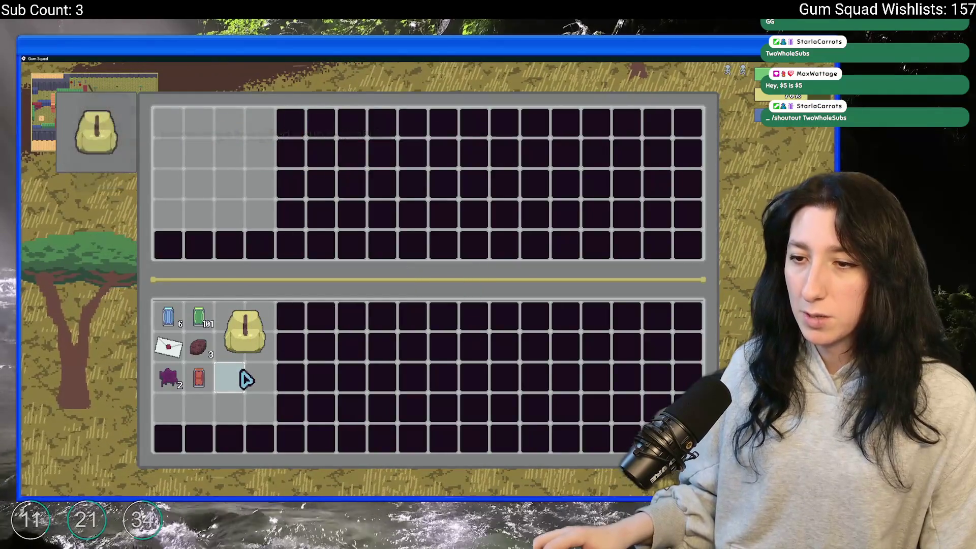
{"action": "key", "text": "Tab"}
Step: Walk the character across the map with the game window maximized
{"action": "key", "text": "w"}
{"action": "key", "text": "w"}
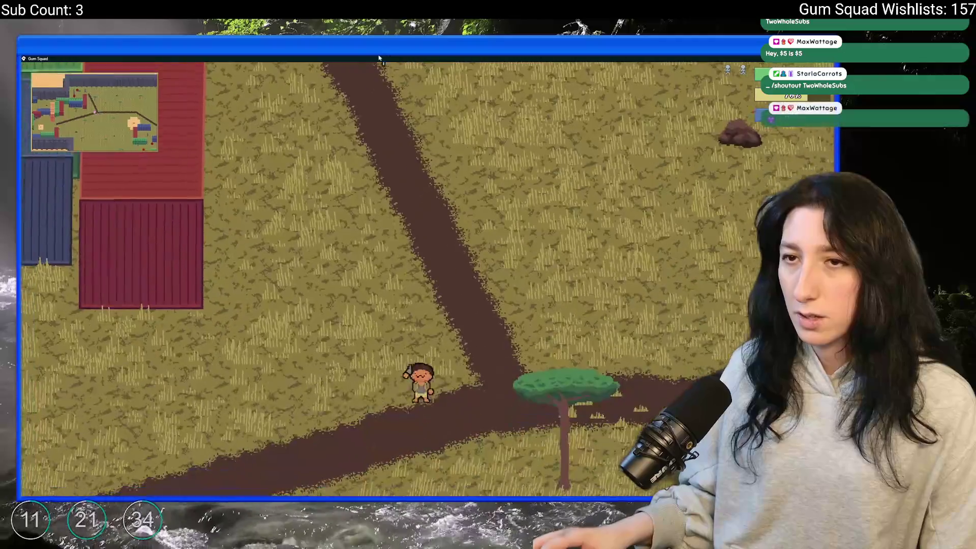
{"action": "key", "text": "a"}
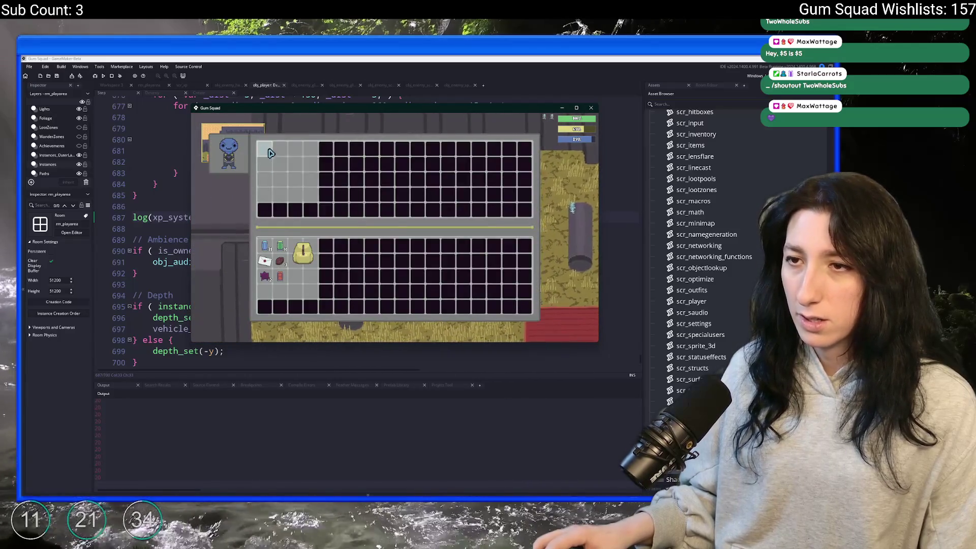
{"action": "double_click", "coordinate": [306, 108]}
{"action": "key", "text": "Tab"}
{"action": "mouse_move", "coordinate": [240, 155]}
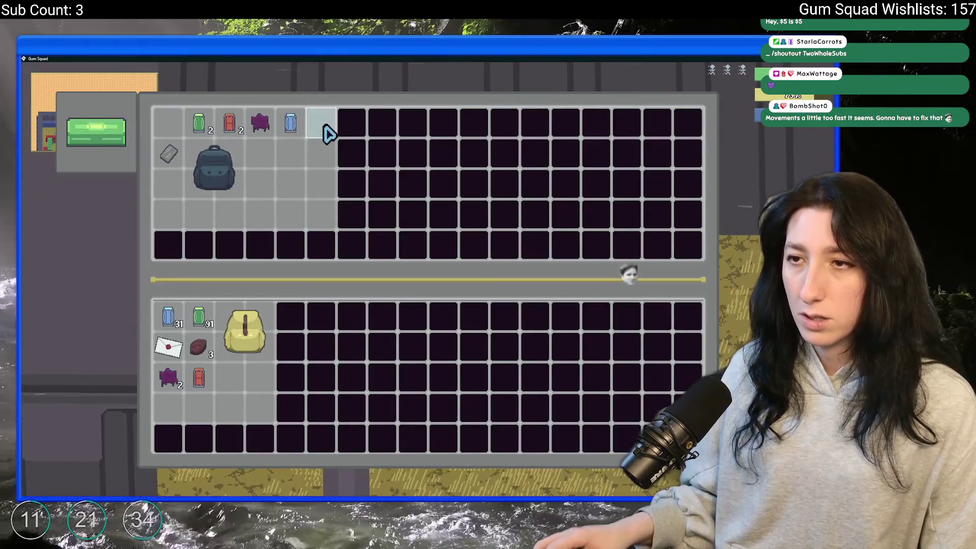
{"action": "key", "text": "Tab"}
{"action": "key", "text": "Tab"}
Step: Move the Water Bottle, Cupcake and Metal Scrap into the player's inventory
{"action": "left_click", "coordinate": [202, 123]}
{"action": "mouse_move", "coordinate": [243, 138]}
{"action": "left_click", "coordinate": [259, 122]}
{"action": "left_click", "coordinate": [230, 122]}
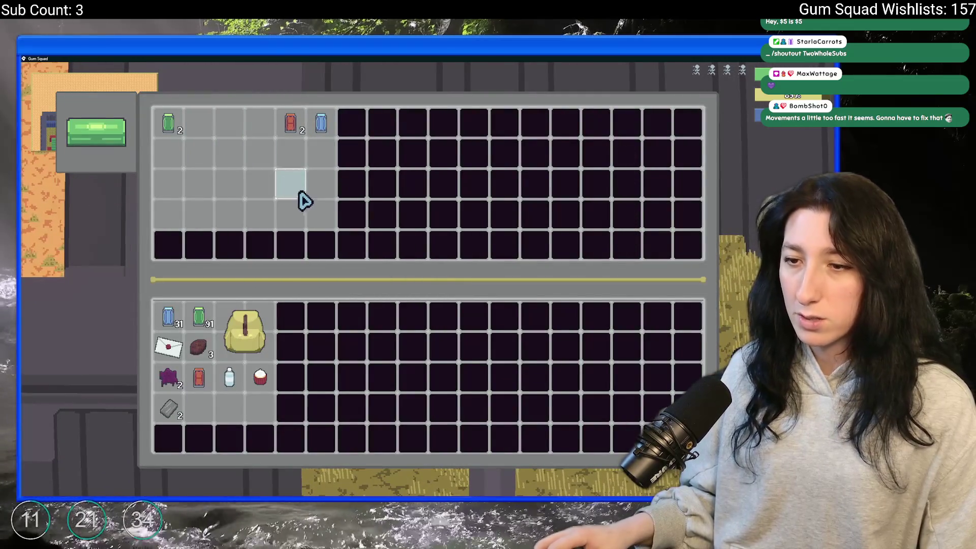
{"action": "key", "text": "Tab"}
Step: Run east and south toward the enemies and fire a shot at them
{"action": "key", "text": "d"}
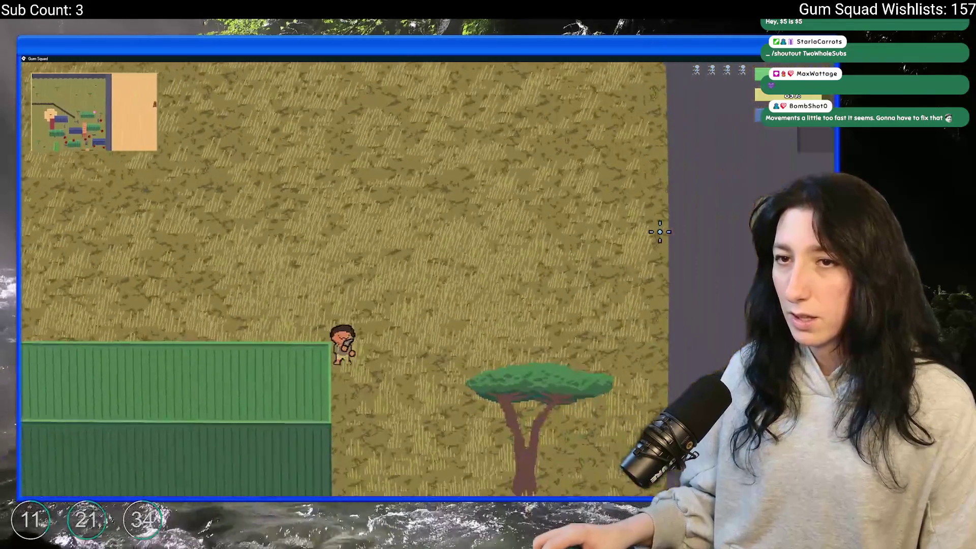
{"action": "key", "text": "s"}
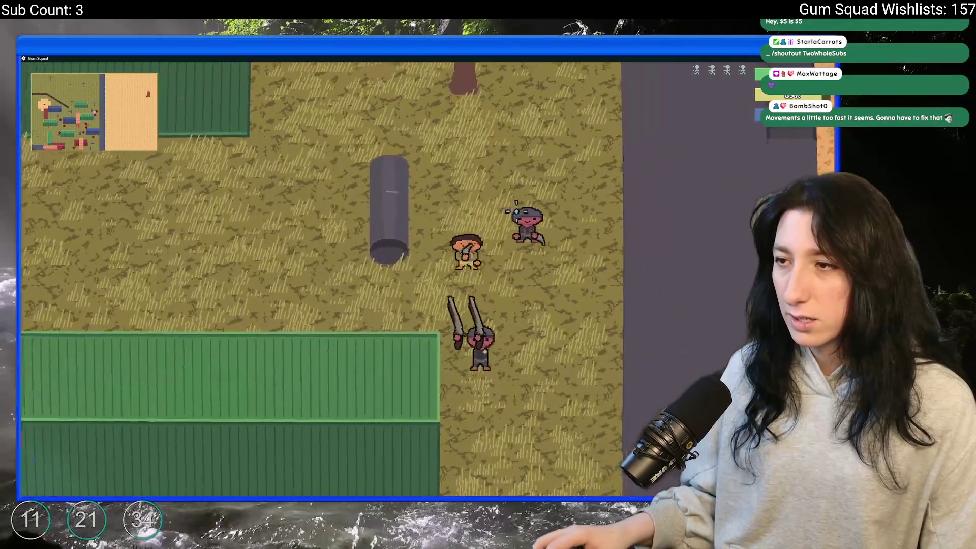
{"action": "left_click", "coordinate": [522, 243]}
{"action": "left_click_drag", "start_coordinate": [477, 58], "coordinate": [488, 120]}
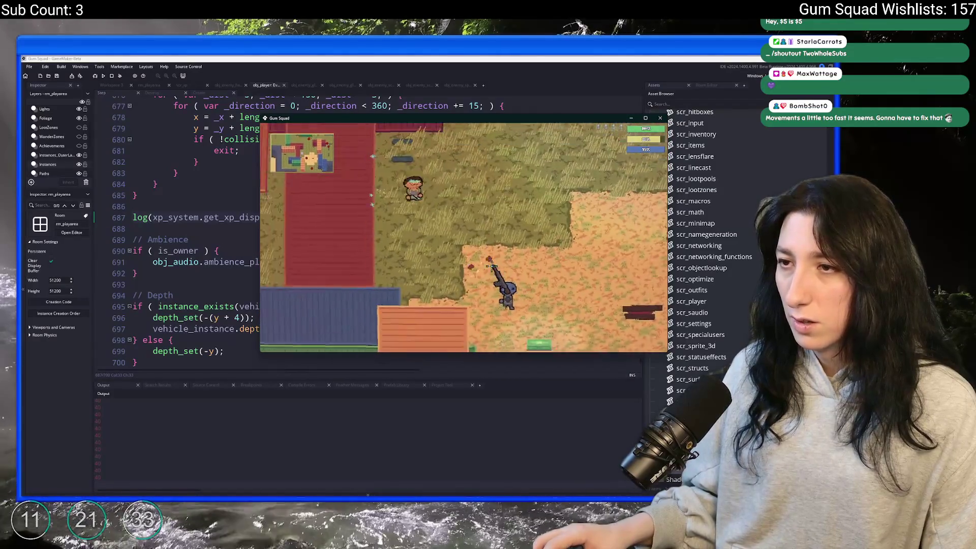
Step: Play across the desert full-screen, looting a chest along the way
{"action": "double_click", "coordinate": [493, 120]}
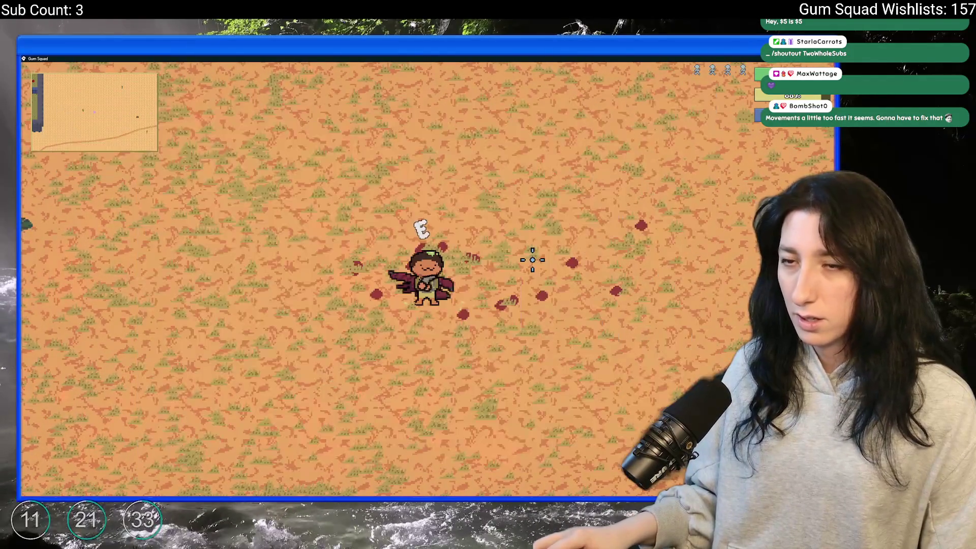
{"action": "key", "text": "e"}
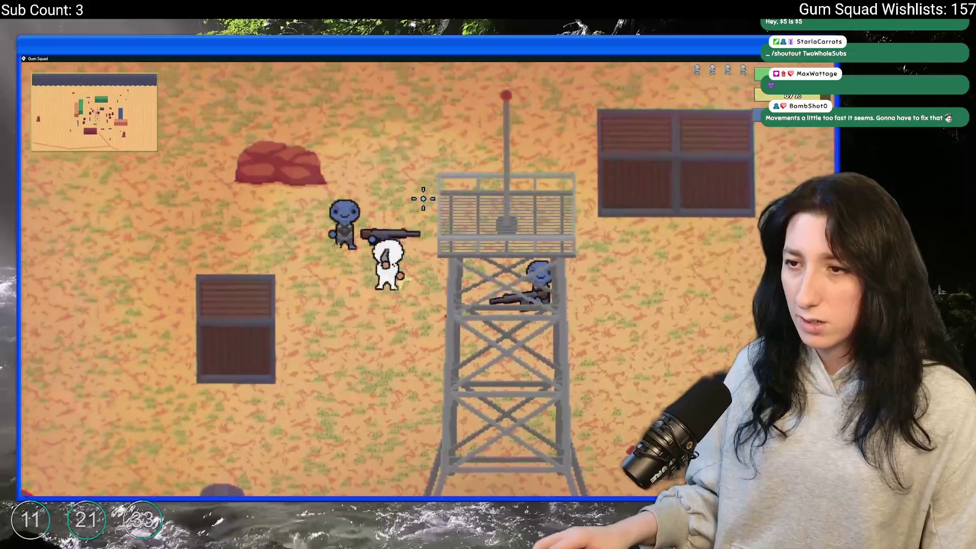
{"action": "key", "text": "e"}
{"action": "key", "text": "d"}
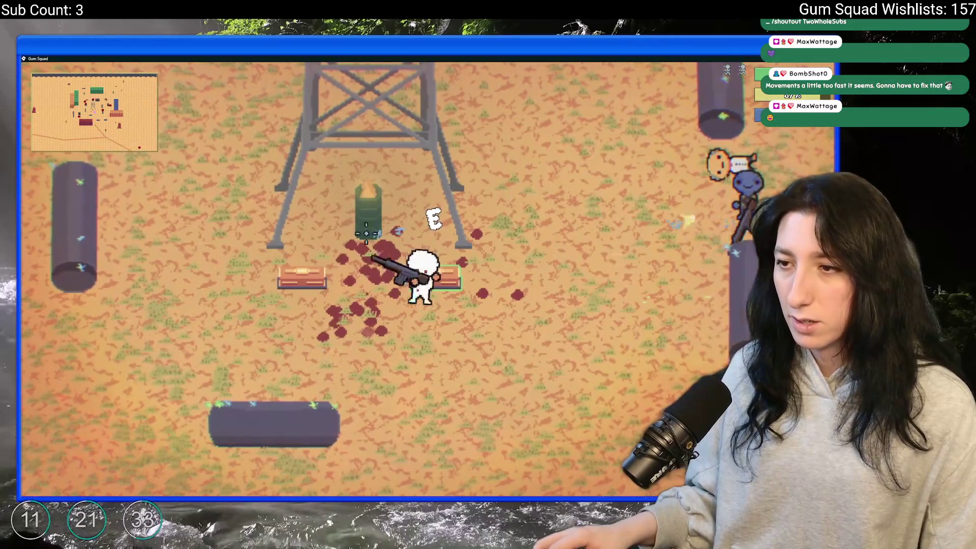
{"action": "key", "text": "a"}
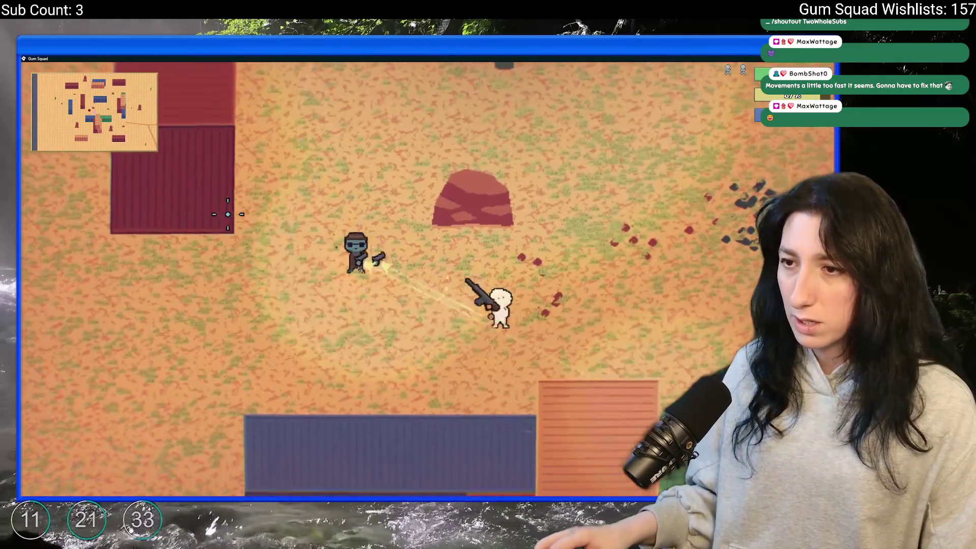
{"action": "key", "text": "Tab"}
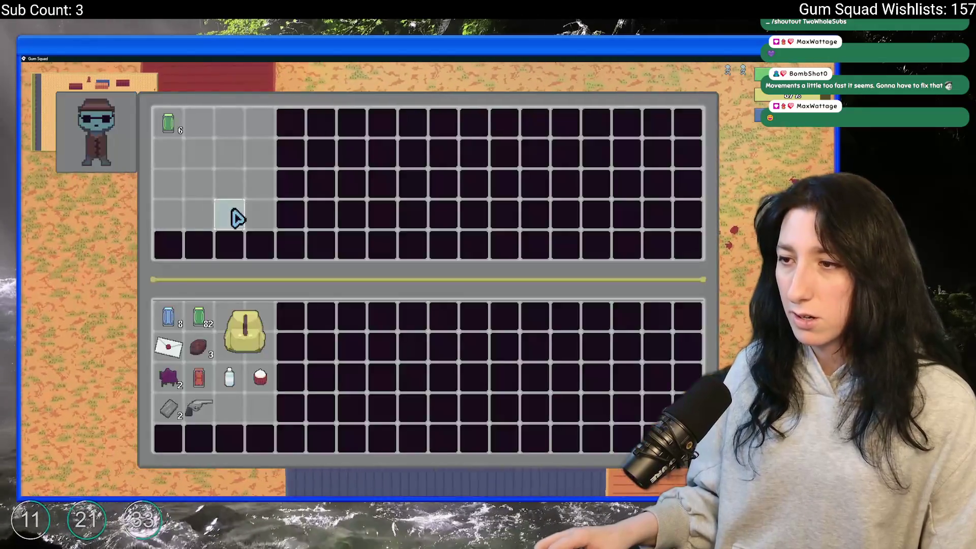
{"action": "key", "text": "Tab"}
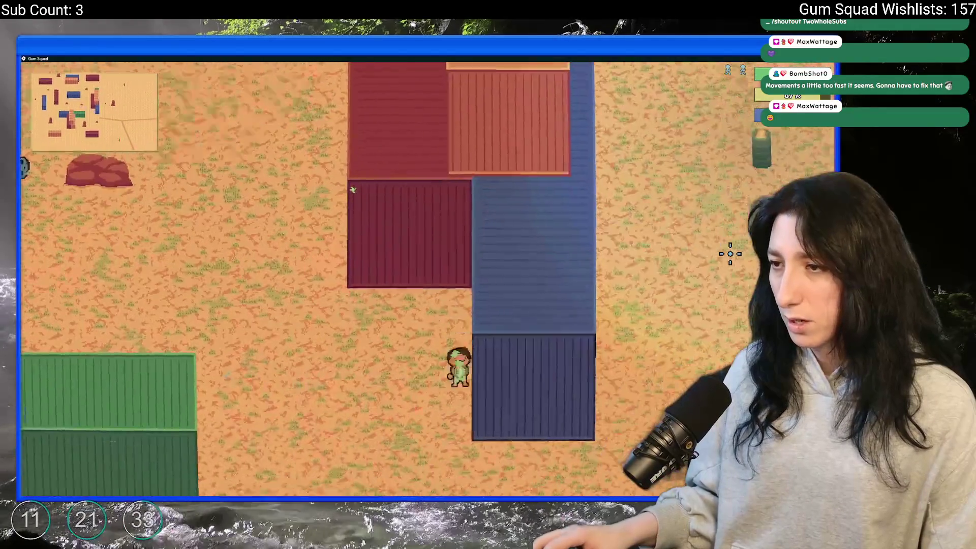
{"action": "key", "text": "w+a"}
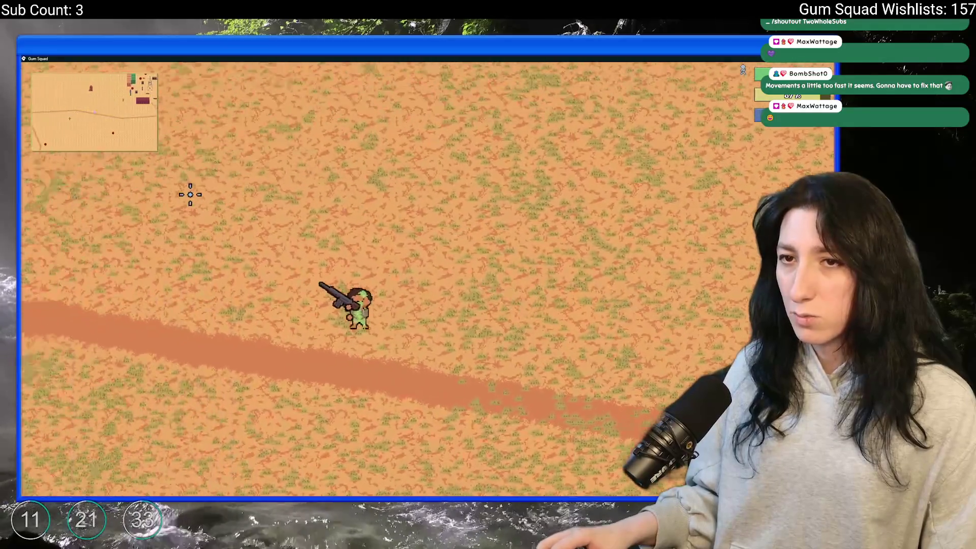
{"action": "key", "text": "w+a"}
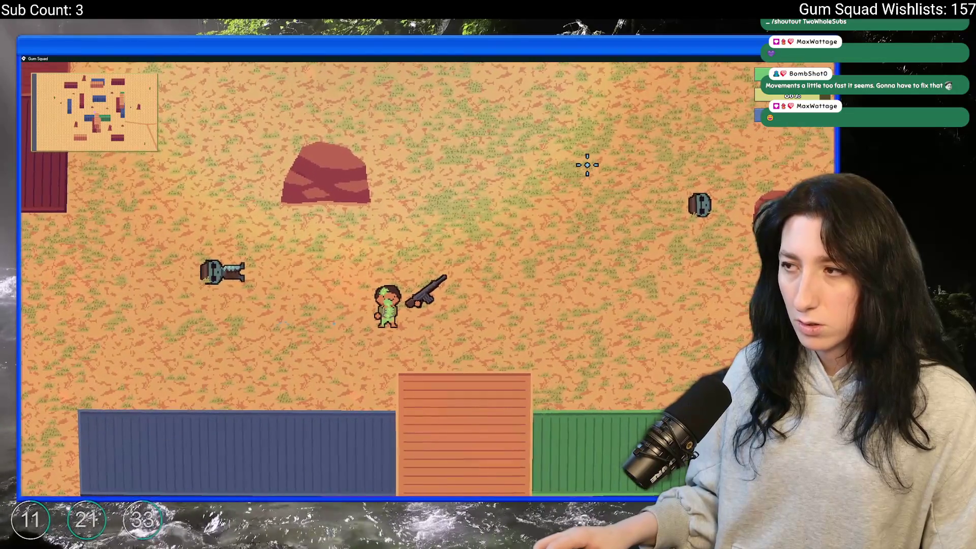
Step: Return to GameMaker and search the assets for 'lonewolf'
{"action": "key", "text": "alt+Tab"}
{"action": "key", "text": "ctrl+t"}
{"action": "type", "text": "lonewolf"}
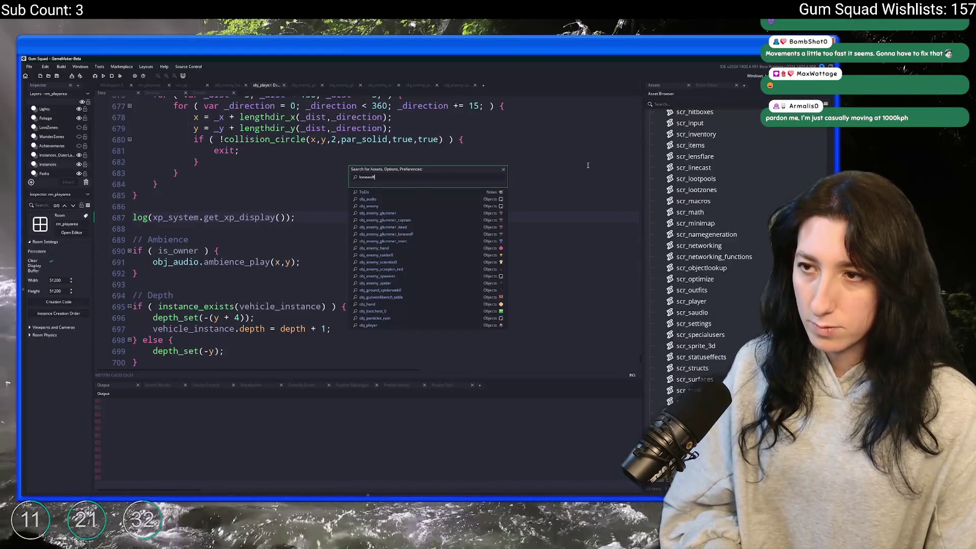
Step: Open obj_enemy_glummer_lonewolf_dead and obj_enemy_glummer_dead, previewing each one's sprite, including spr_enemy_glummer
{"action": "left_click", "coordinate": [376, 198]}
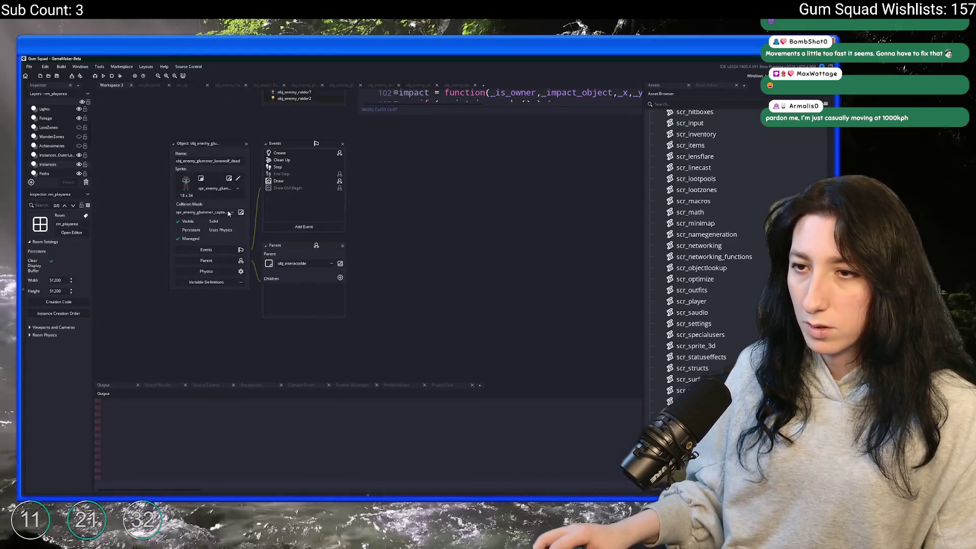
{"action": "left_click", "coordinate": [233, 181]}
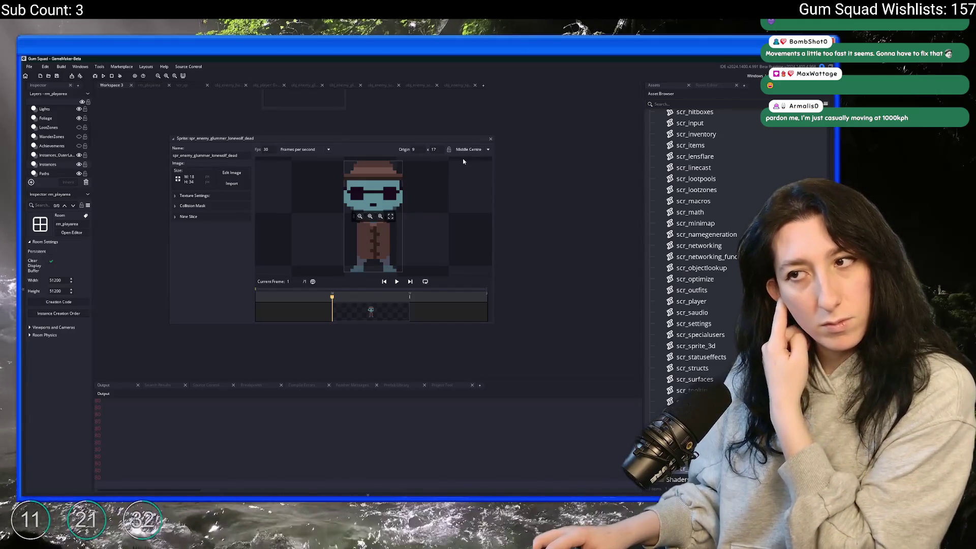
{"action": "key", "text": "ctrl+t"}
{"action": "type", "text": "s"}
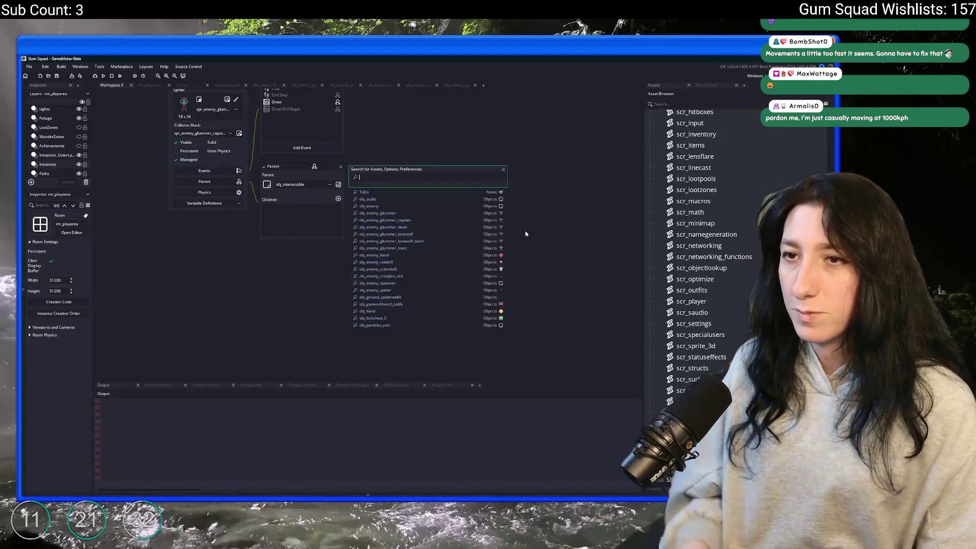
{"action": "type", "text": "mmer_d"}
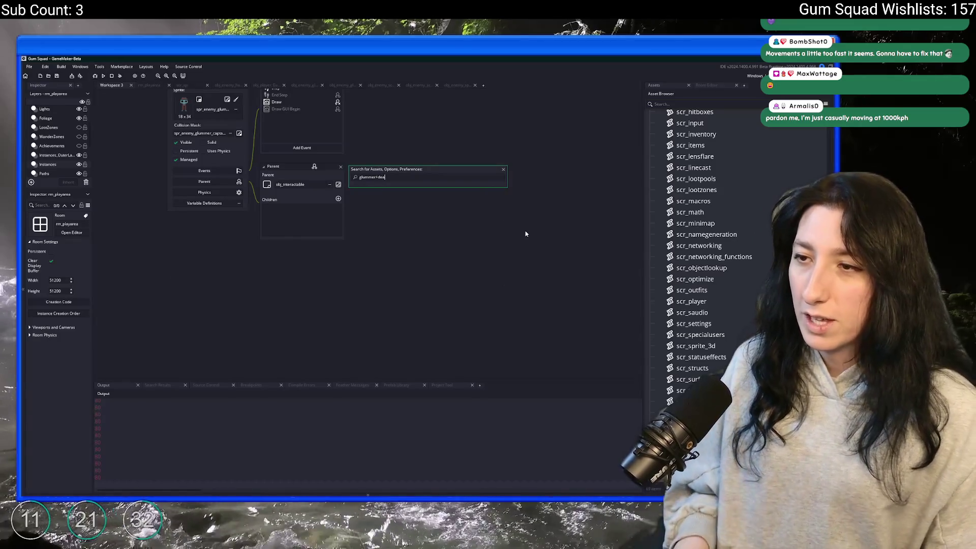
{"action": "key", "text": "Return"}
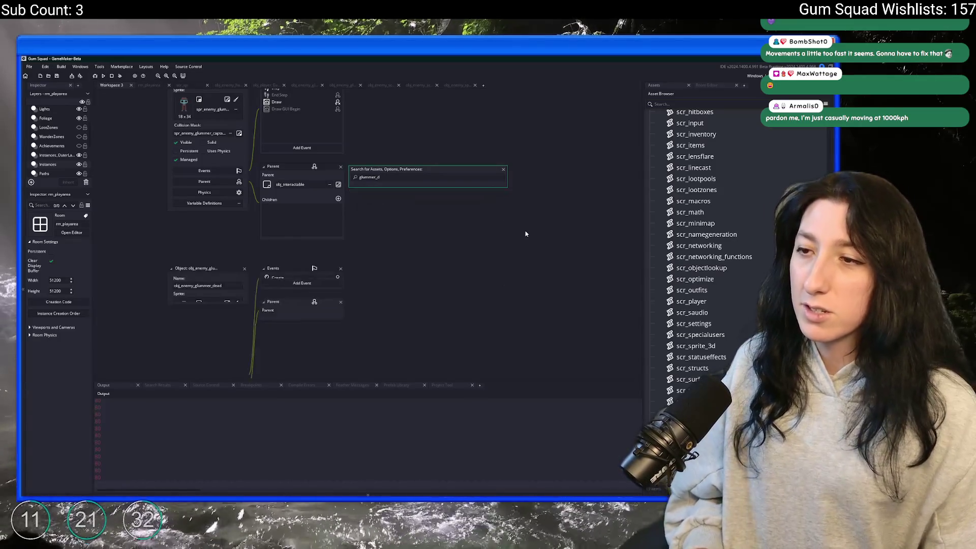
{"action": "left_click", "coordinate": [235, 303]}
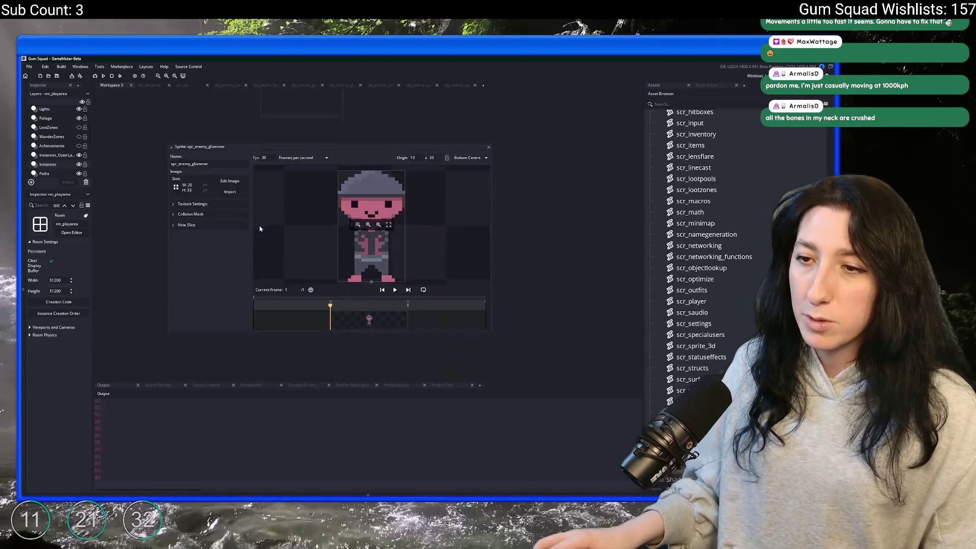
{"action": "left_click", "coordinate": [486, 140]}
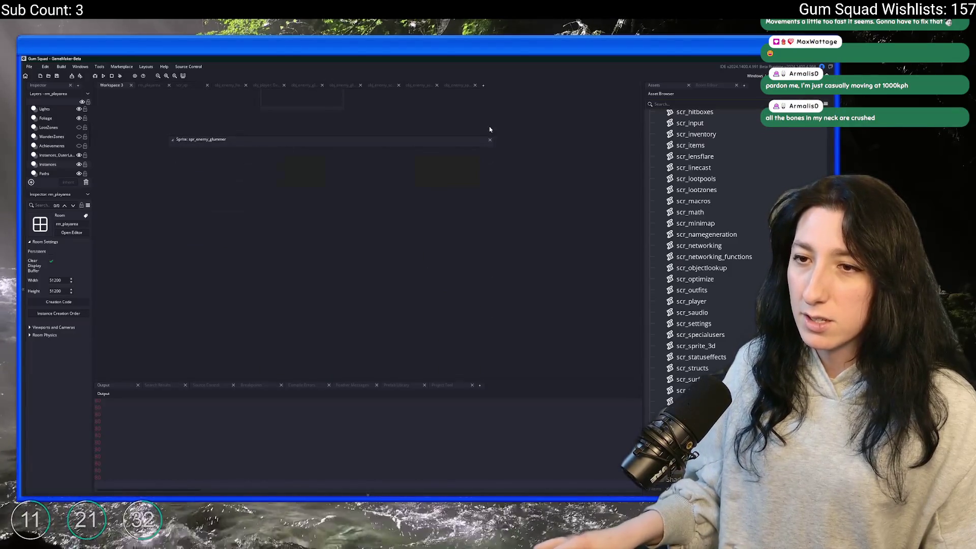
{"action": "scroll", "coordinate": [438, 174], "scroll_direction": "up", "scroll_amount": 5}
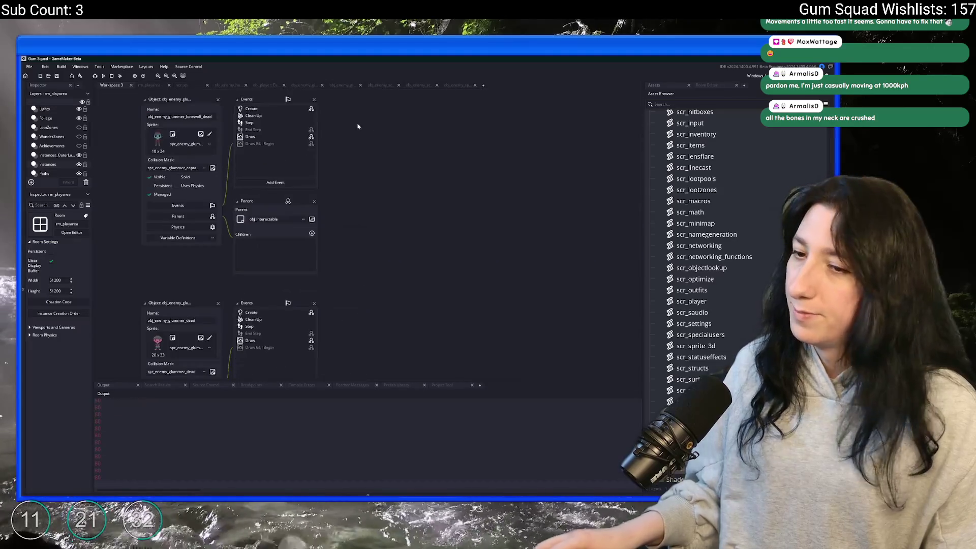
Step: Set the corpse's collision mask to the lonewolf glummer sprite found via 'enemy_glummer_lone', then return to Gum Squad
{"action": "left_click", "coordinate": [188, 168]}
{"action": "type", "text": "enemy"}
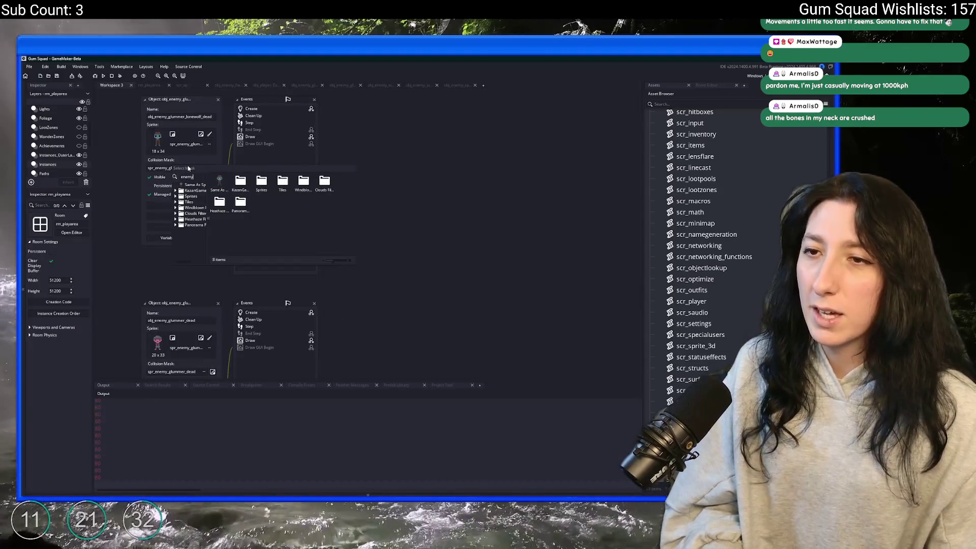
{"action": "type", "text": "_glummer_lone"}
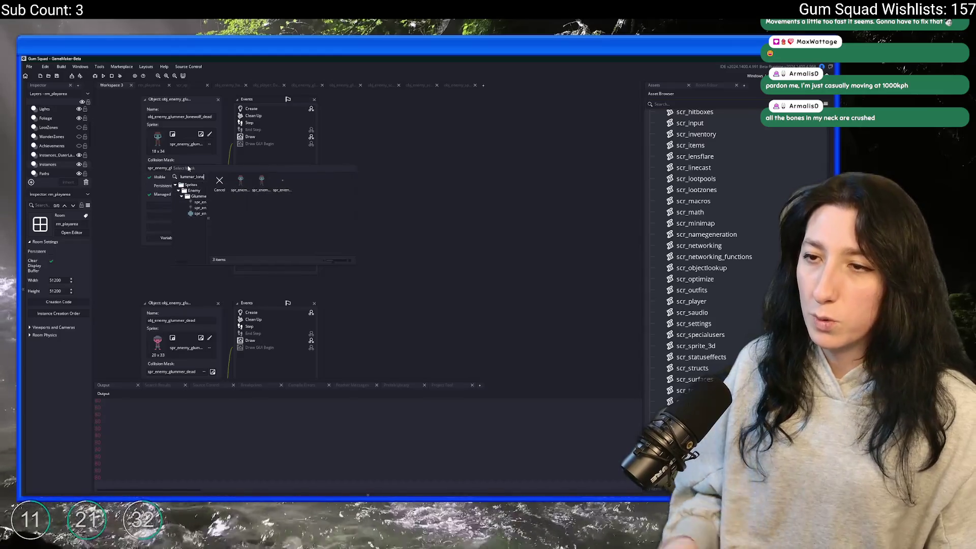
{"action": "left_click", "coordinate": [262, 184]}
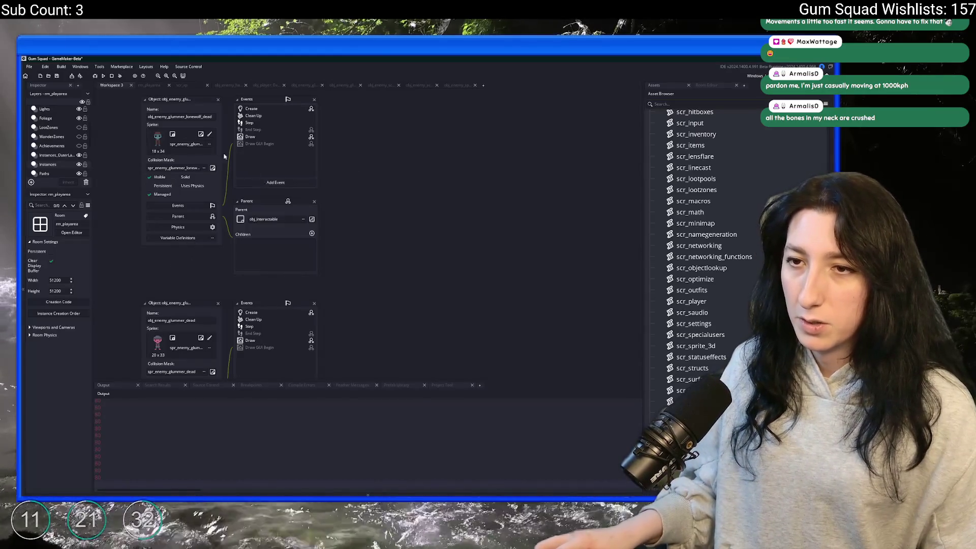
{"action": "left_click", "coordinate": [188, 145]}
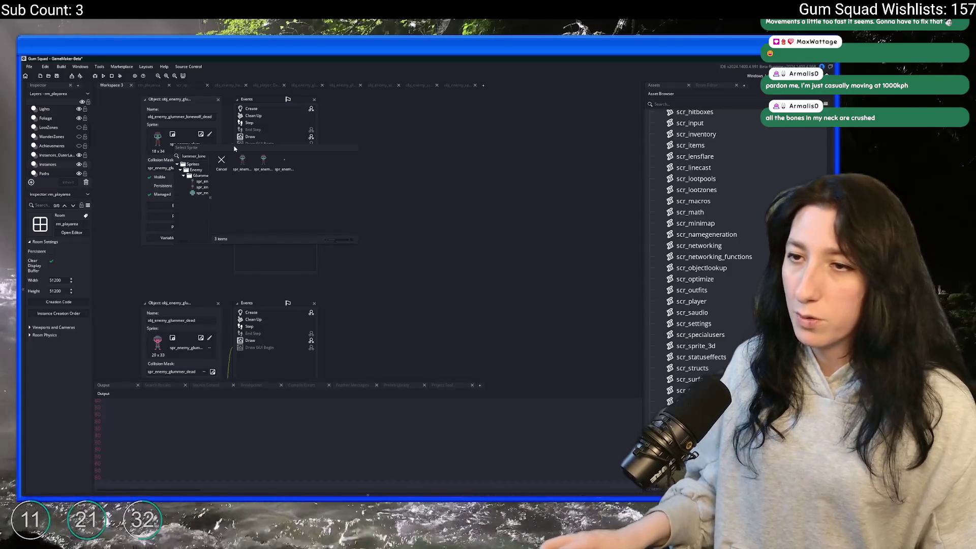
{"action": "key", "text": "alt+Tab"}
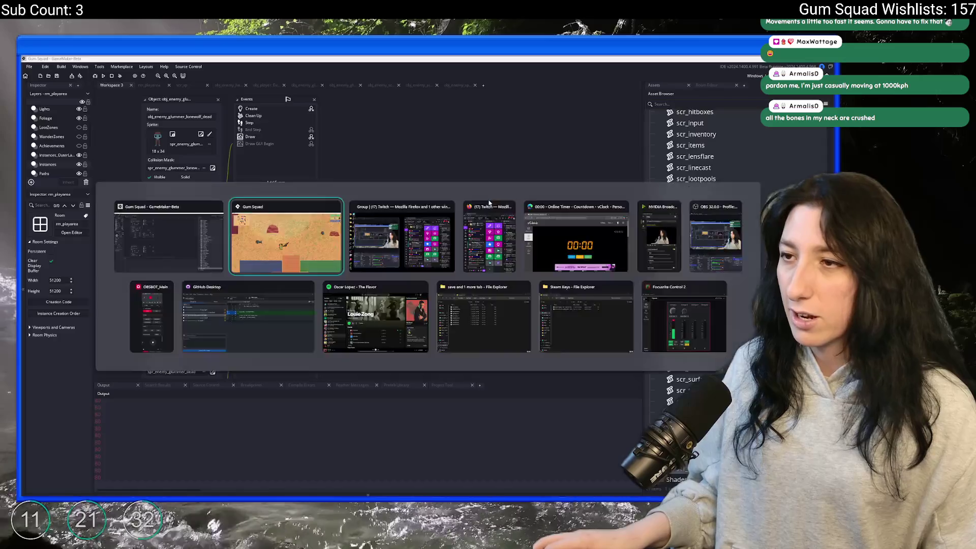
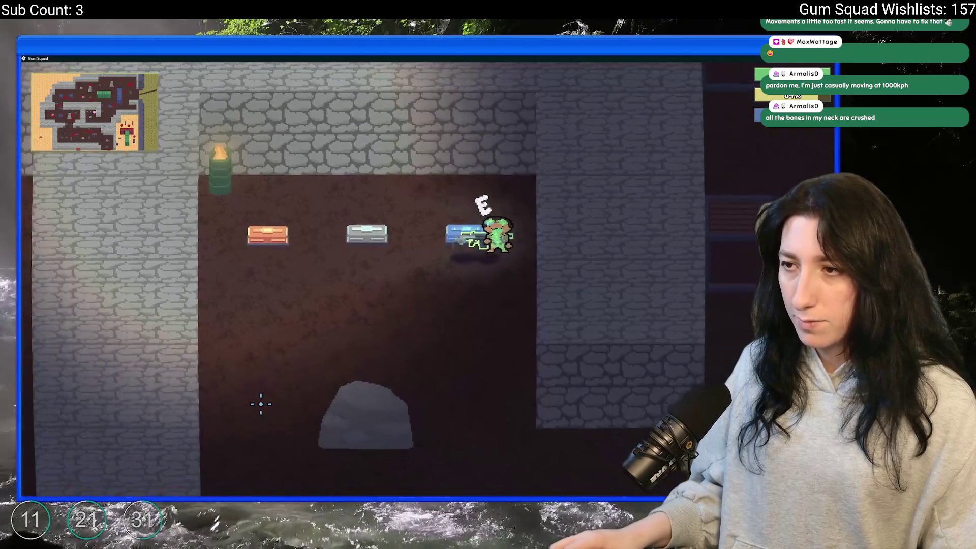
Step: Loot the grey and orange chests into the inventory, then check the inventory panel
{"action": "key", "text": "e"}
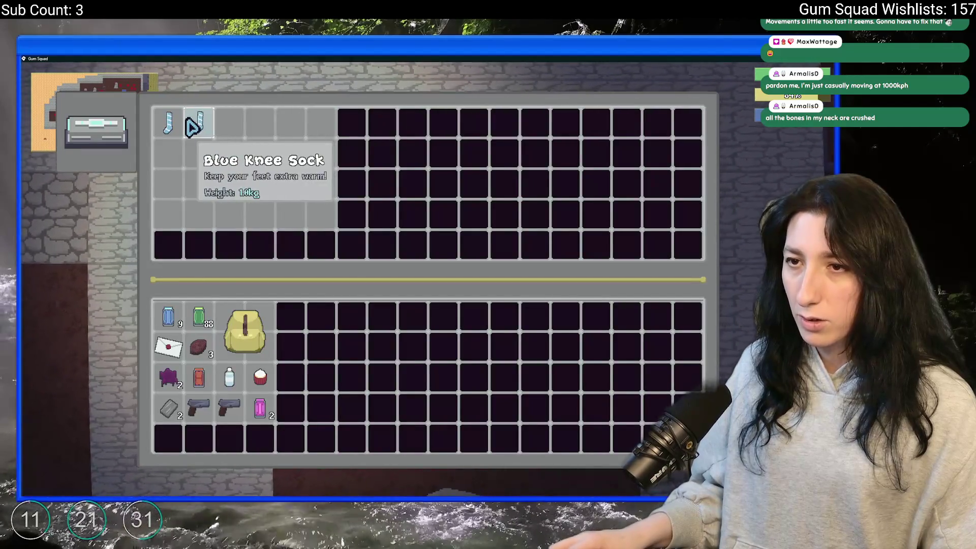
{"action": "right_click", "coordinate": [253, 350]}
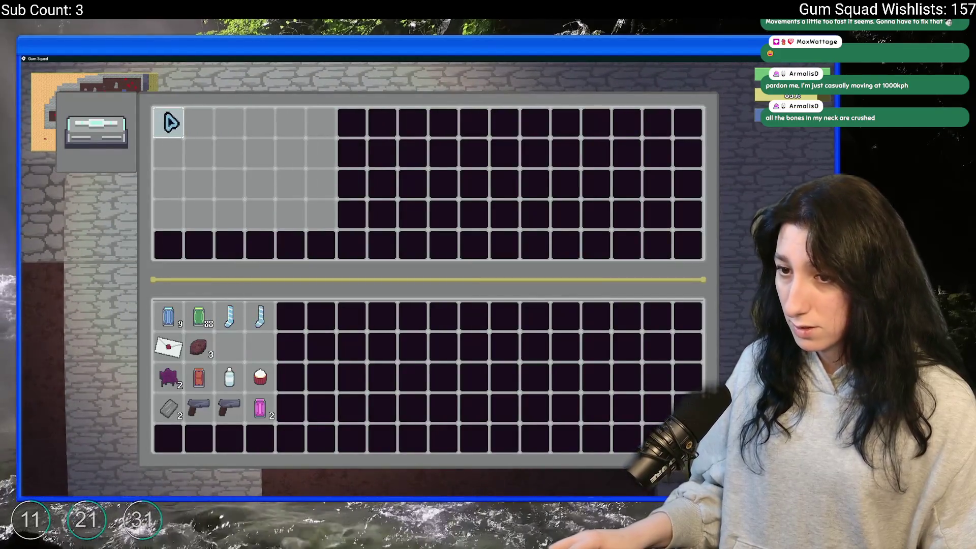
{"action": "key", "text": "e"}
{"action": "key", "text": "e"}
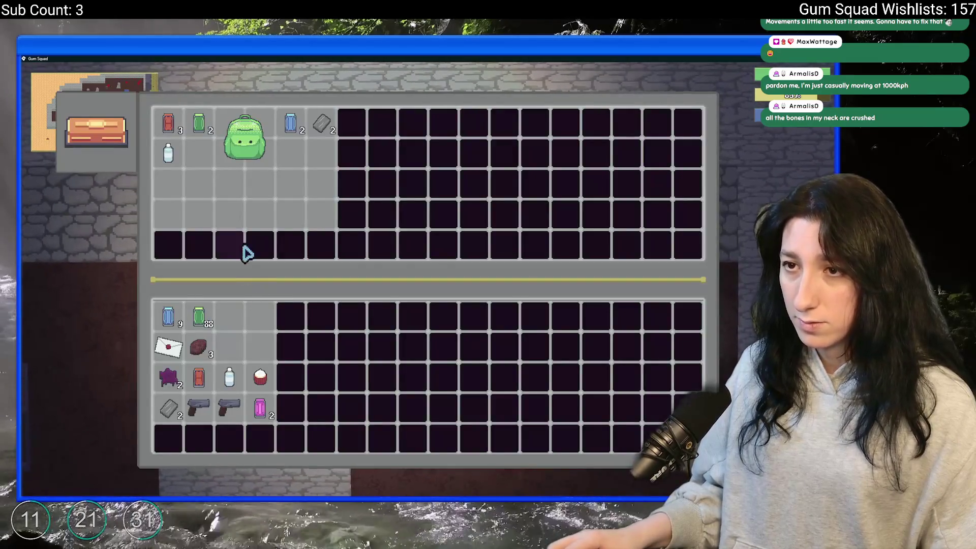
{"action": "key", "text": "Tab"}
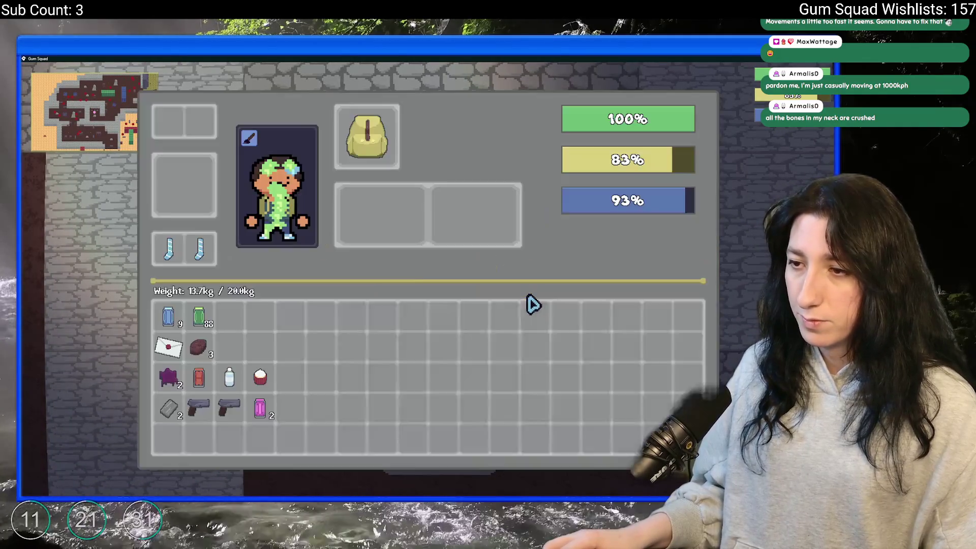
{"action": "key", "text": "Tab"}
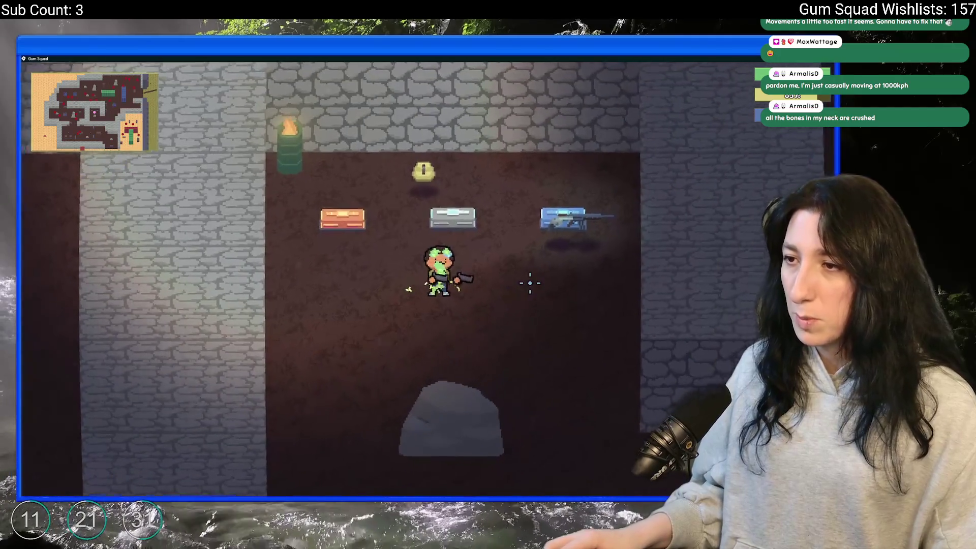
Step: Run across the field into the building, shoot the enemies, reach the purple tiled room, then return to GameMaker
{"action": "key", "text": "s"}
{"action": "key", "text": "s"}
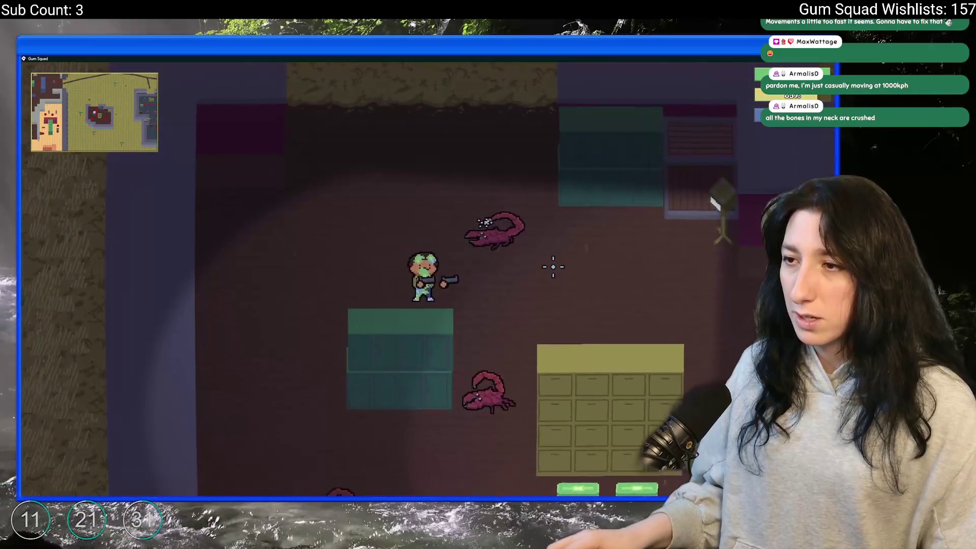
{"action": "key", "text": "w"}
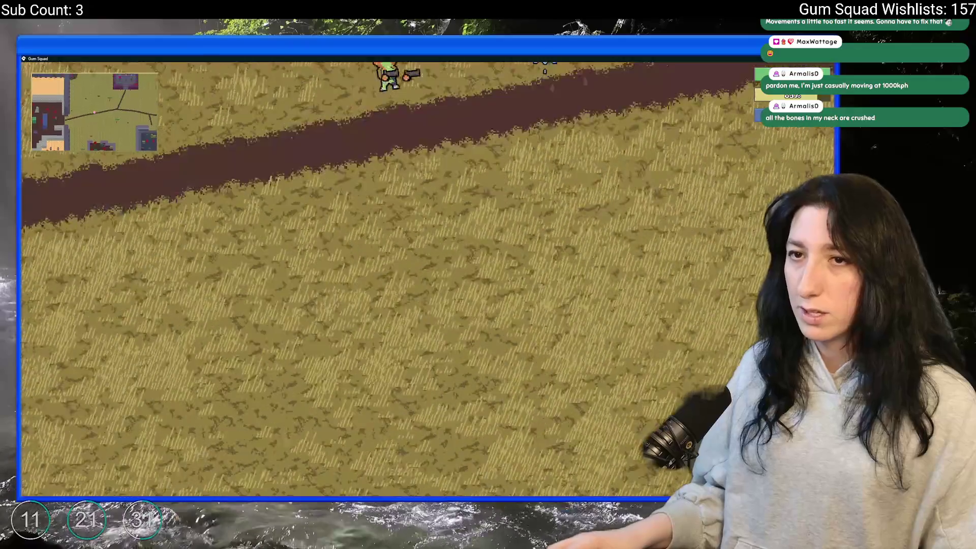
{"action": "key", "text": "s"}
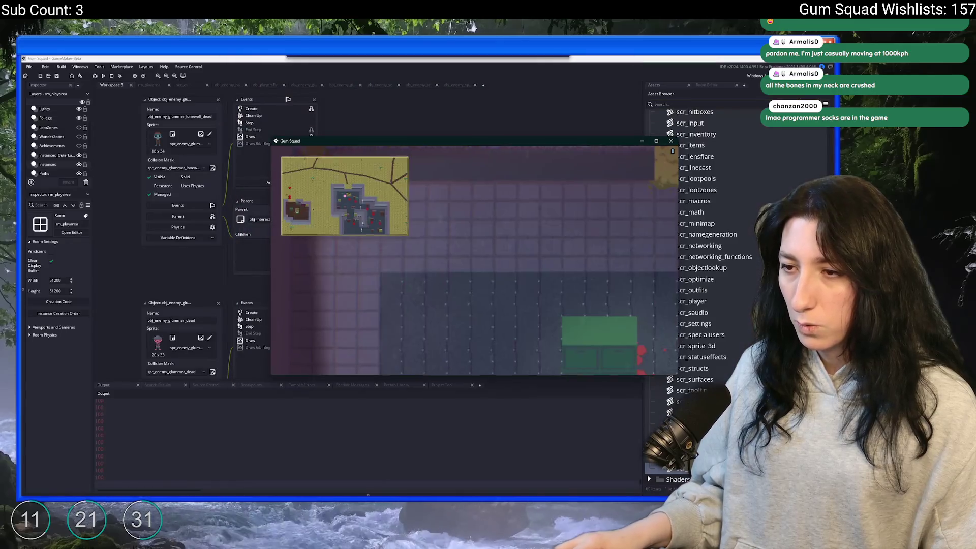
{"action": "left_click", "coordinate": [570, 289]}
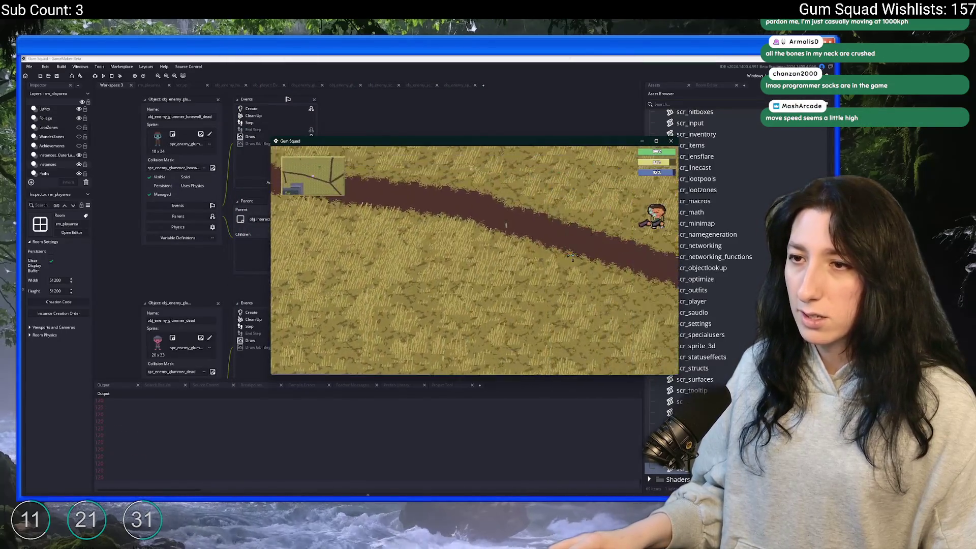
{"action": "key", "text": "super+Up"}
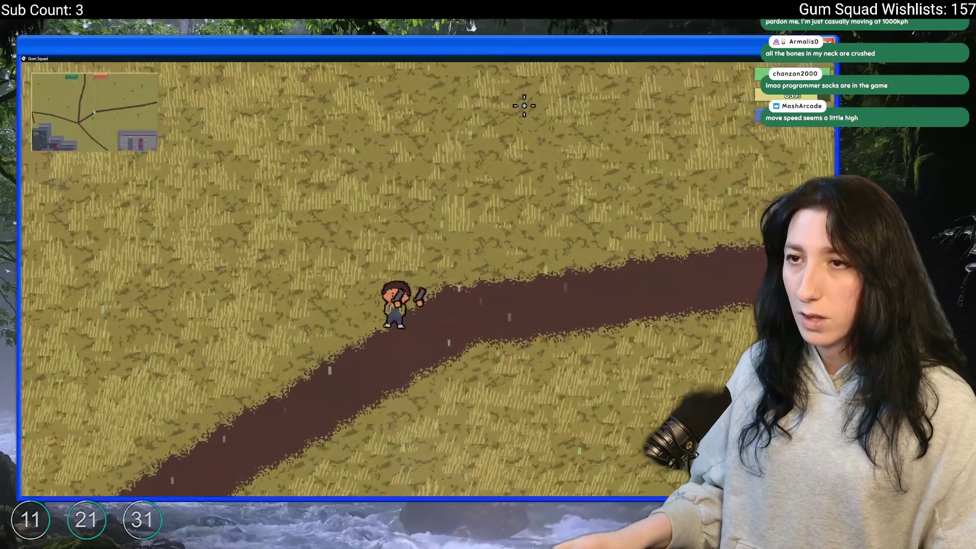
{"action": "key", "text": "w"}
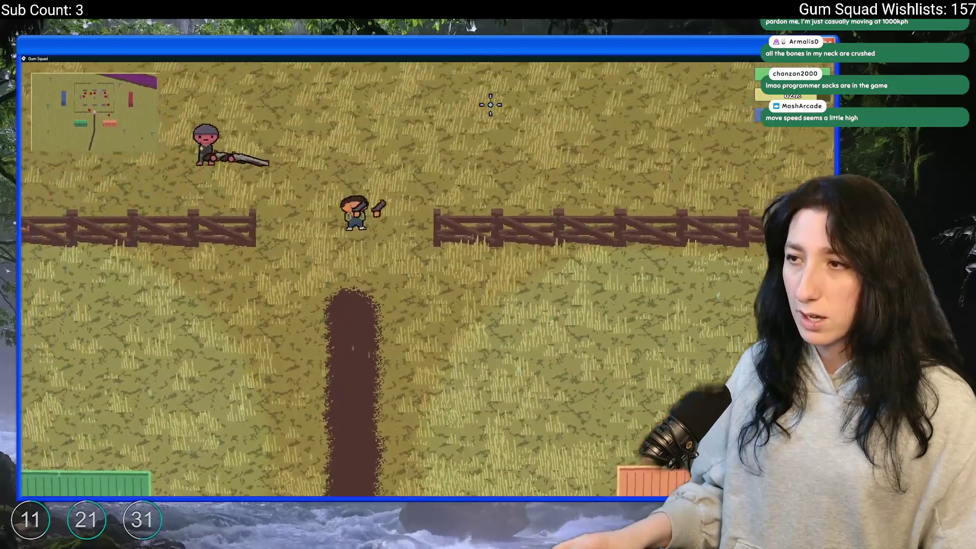
{"action": "key", "text": "s"}
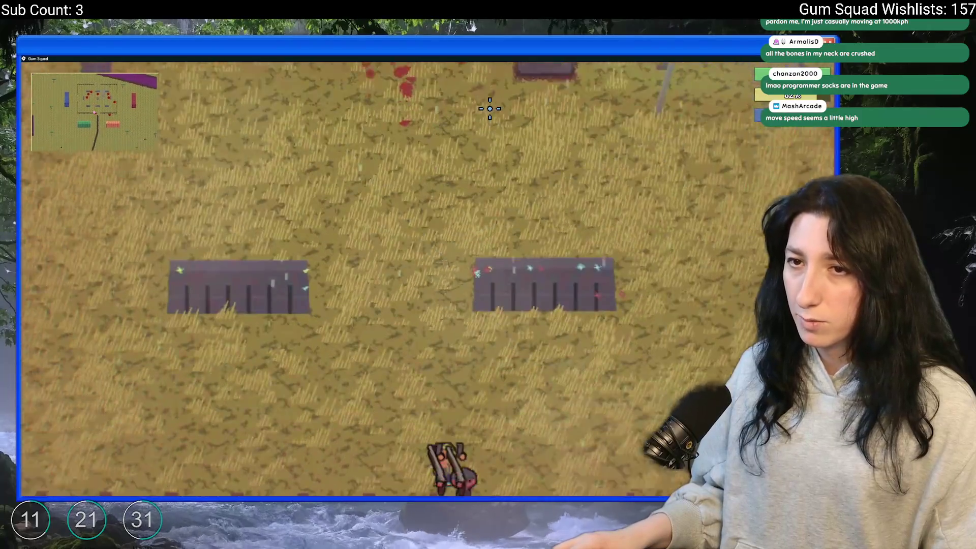
{"action": "key", "text": "d"}
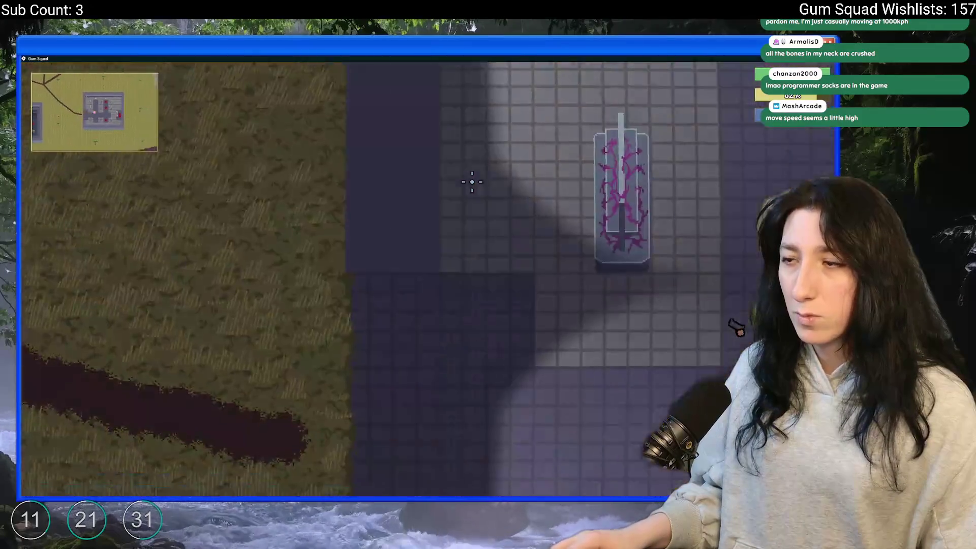
{"action": "key", "text": "a"}
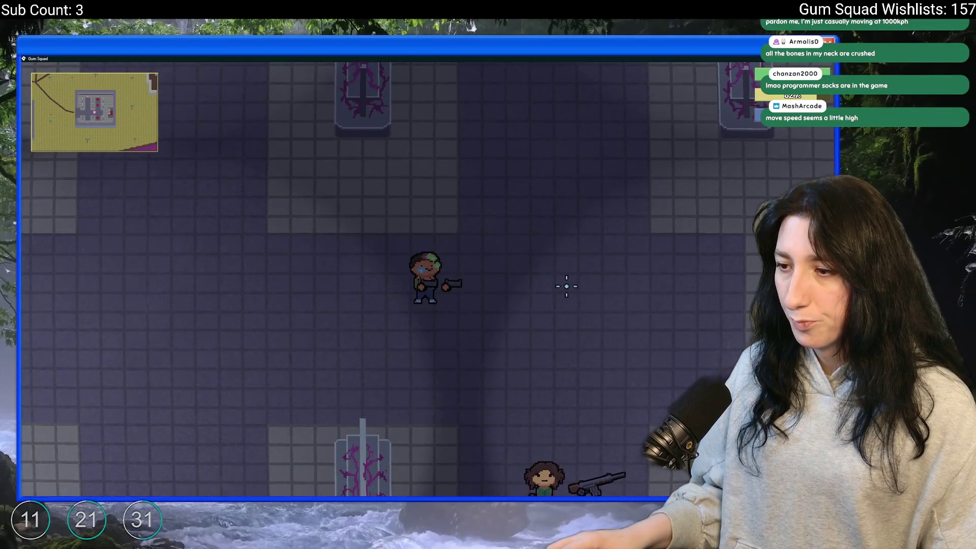
{"action": "key", "text": "alt+Tab"}
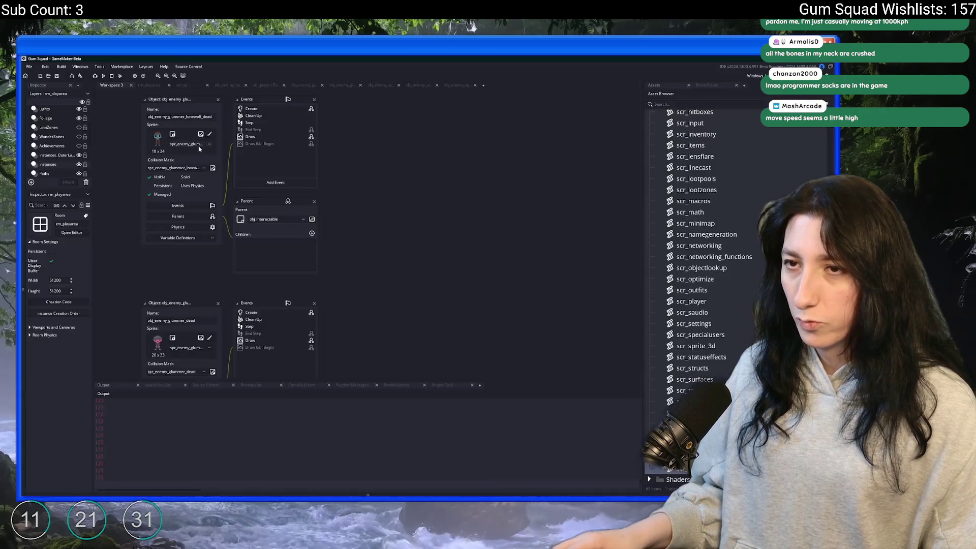
Step: In rm_playarea, make the Navigation layer visible and select the instance inside the small building
{"action": "left_click", "coordinate": [161, 85]}
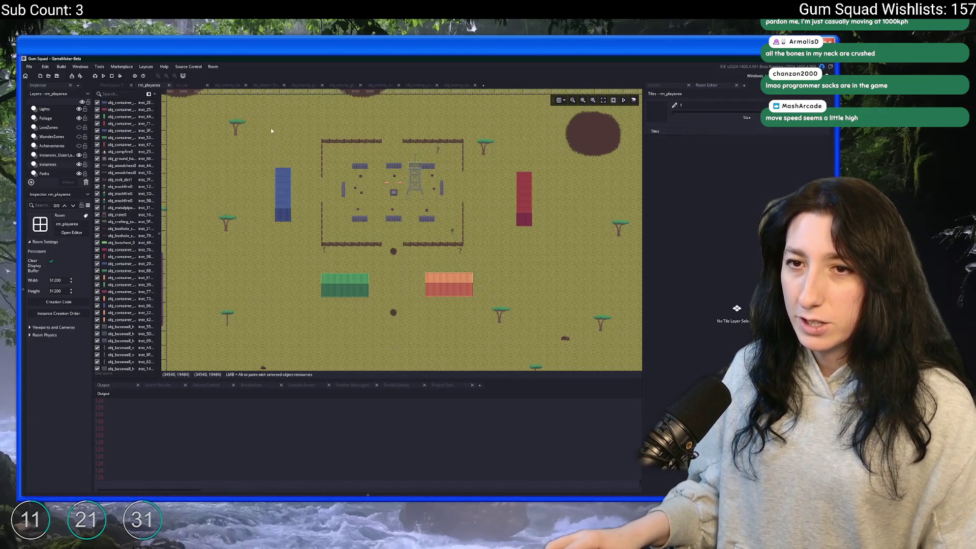
{"action": "left_click_drag", "start_coordinate": [270, 131], "coordinate": [190, 86]}
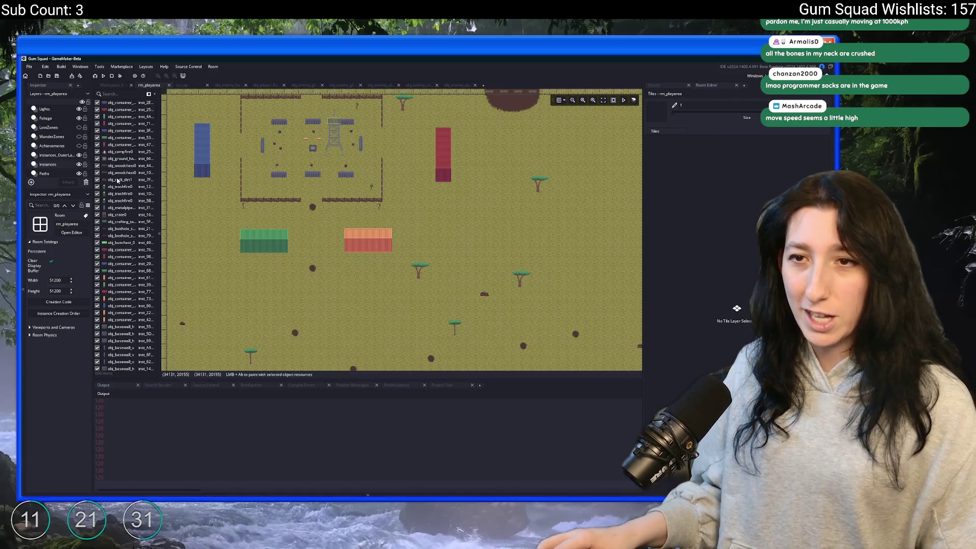
{"action": "scroll", "coordinate": [59, 151], "scroll_direction": "down", "scroll_amount": 1}
{"action": "scroll", "coordinate": [59, 151], "scroll_direction": "up", "scroll_amount": 3}
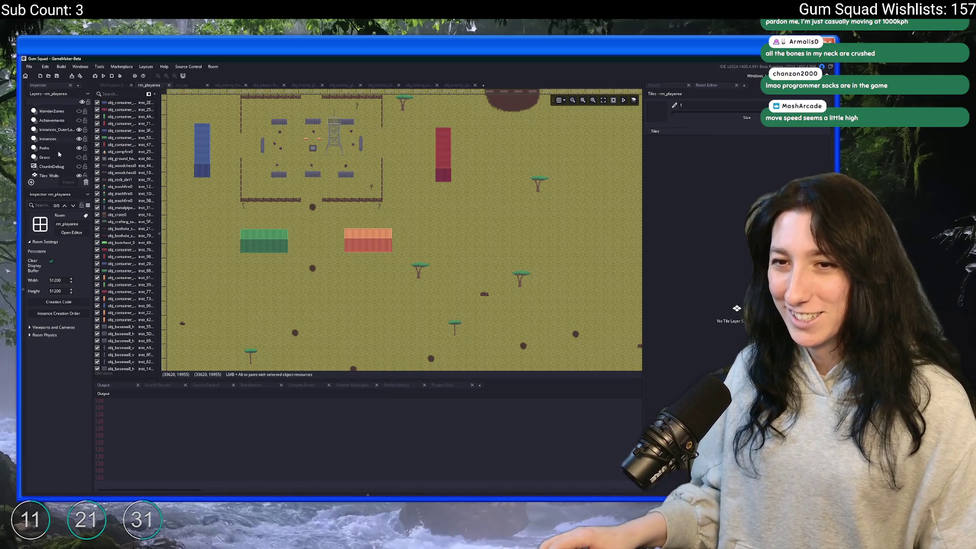
{"action": "left_click", "coordinate": [78, 131]}
{"action": "left_click", "coordinate": [78, 129]}
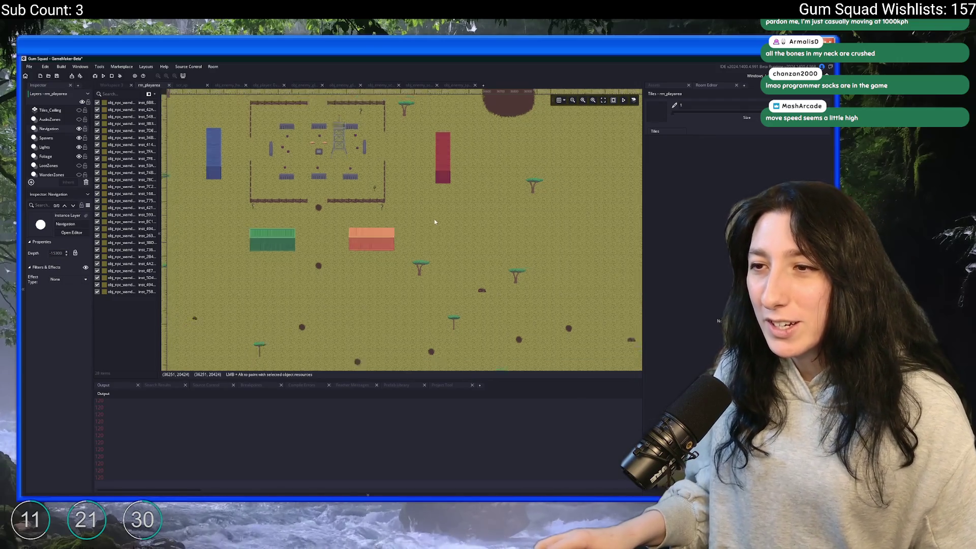
{"action": "scroll", "coordinate": [435, 218], "scroll_direction": "up", "scroll_amount": 3}
{"action": "scroll", "coordinate": [330, 203], "scroll_direction": "up", "scroll_amount": 4}
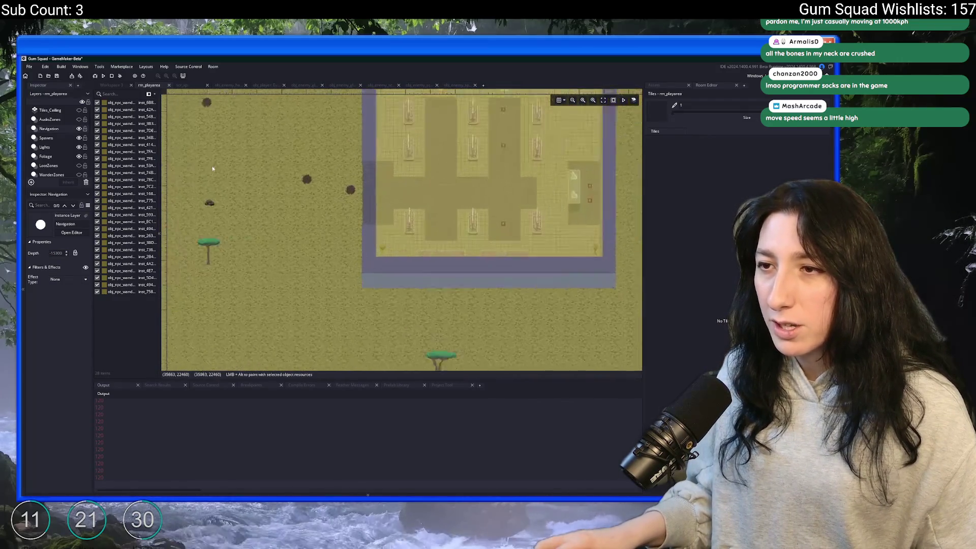
{"action": "left_click", "coordinate": [420, 259]}
{"action": "scroll", "coordinate": [420, 258], "scroll_direction": "up", "scroll_amount": 2}
{"action": "scroll", "coordinate": [420, 259], "scroll_direction": "down", "scroll_amount": 1}
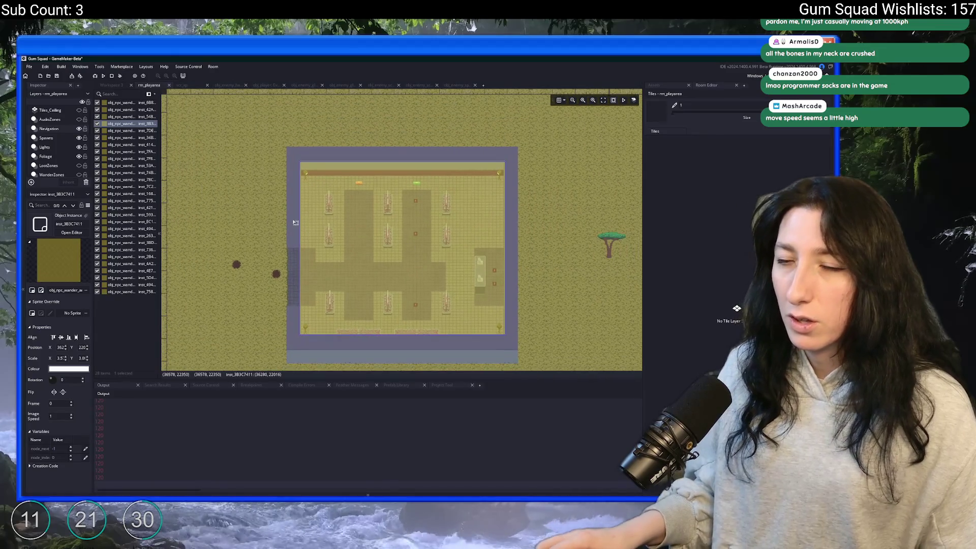
Step: Rerun the game with F5, then return to the editor's asset search
{"action": "key", "text": "F5"}
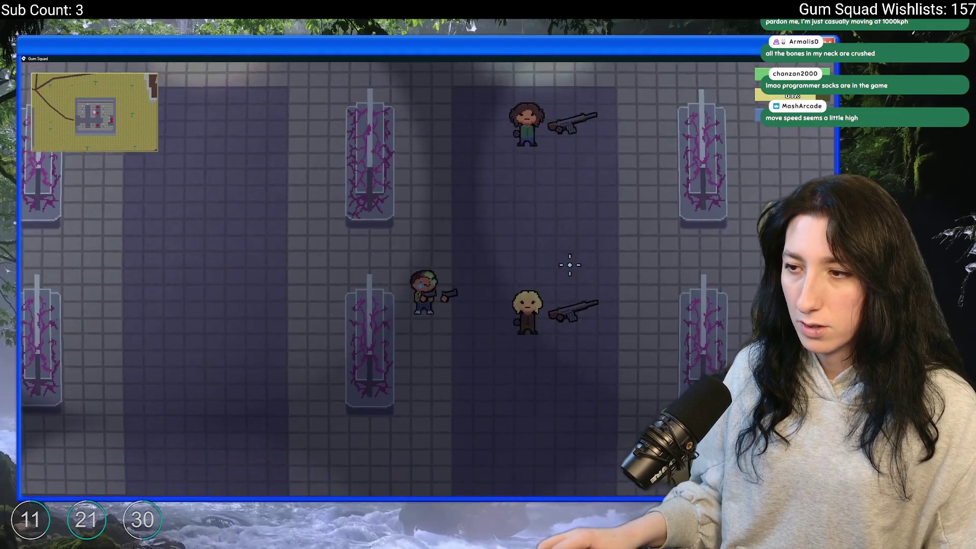
{"action": "key", "text": "alt+Tab"}
{"action": "key", "text": "ctrl+t"}
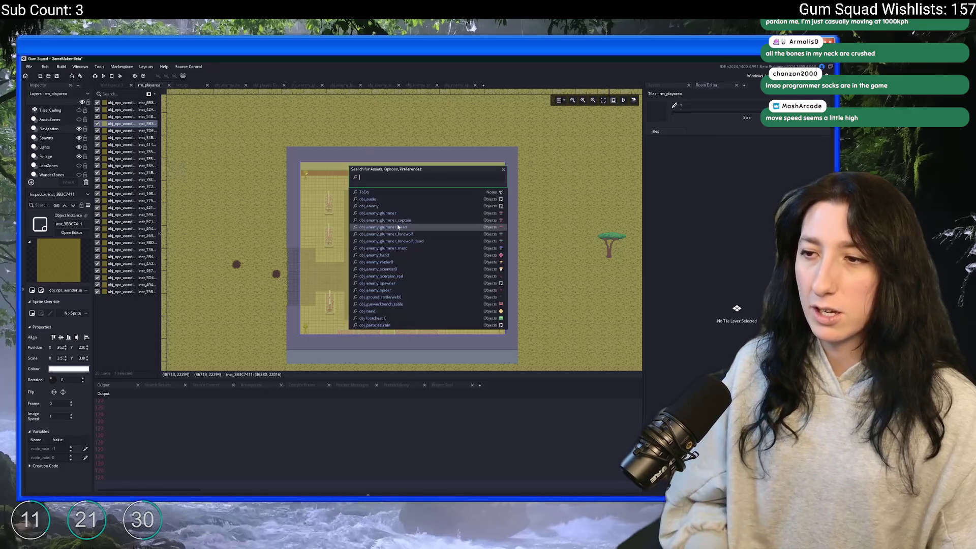
Step: Open ToDo.txt and add the Medium Priority line 'enemies don't wander in wander zones, they stare to the right'
{"action": "type", "text": "todo"}
{"action": "key", "text": "Return"}
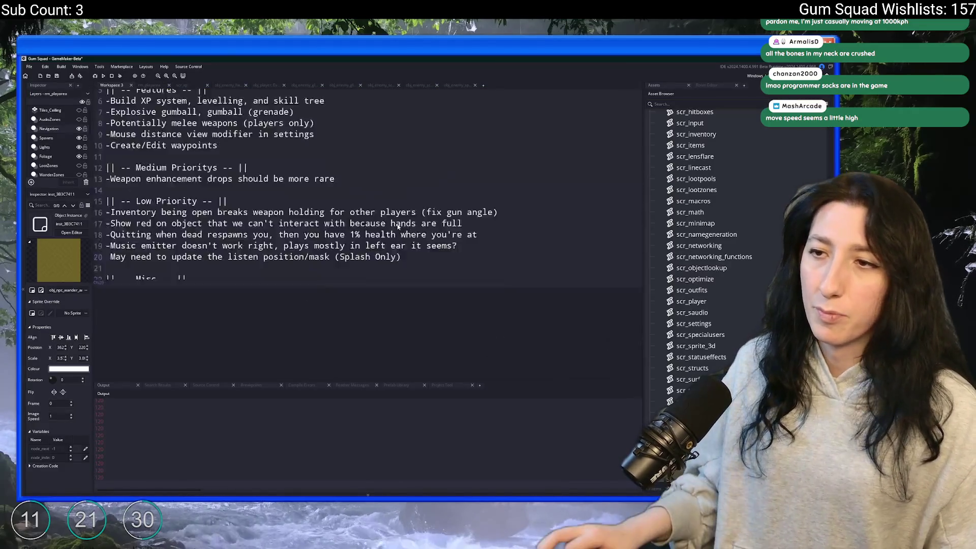
{"action": "left_click", "coordinate": [385, 221]}
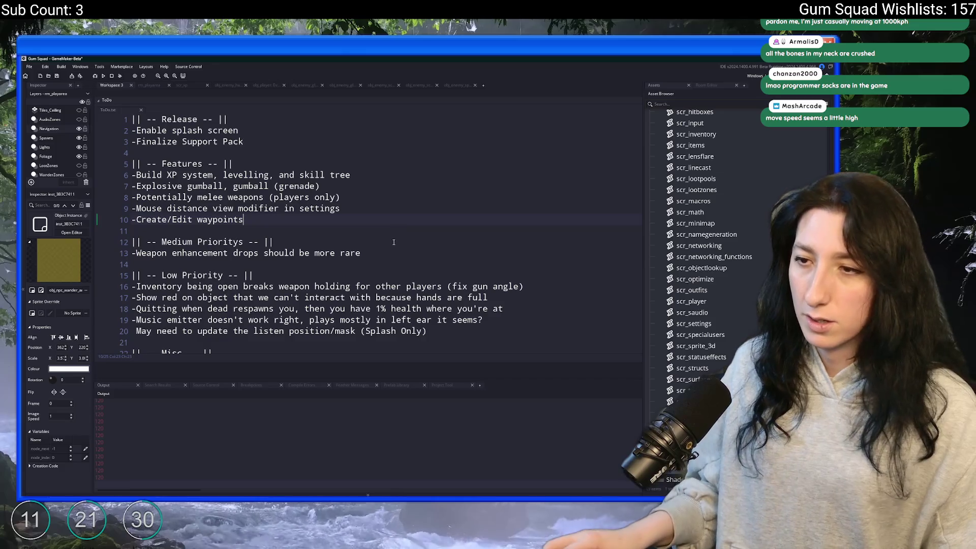
{"action": "key", "text": "Return"}
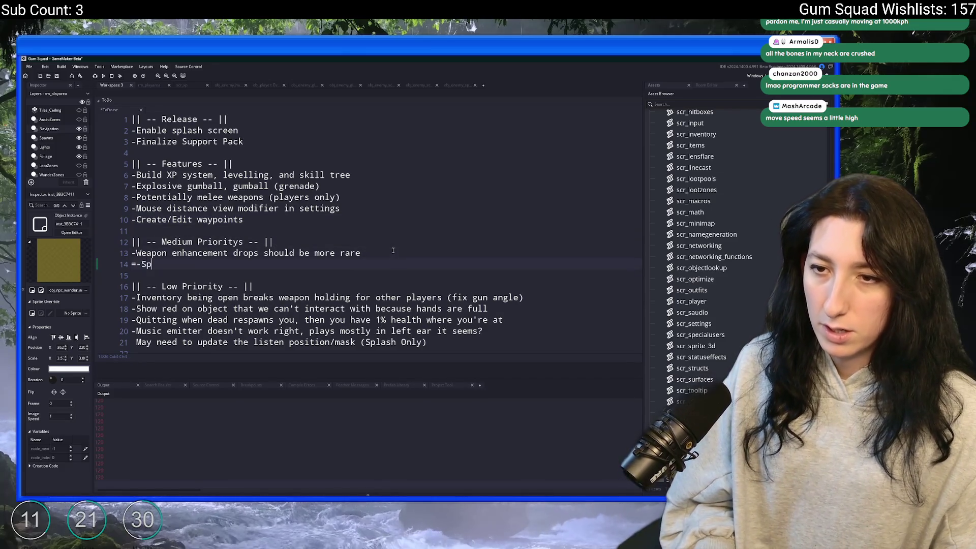
{"action": "key", "text": "BackSpace"}
{"action": "type", "text": "enemies don't wander in wander zones, they stare to the right"}
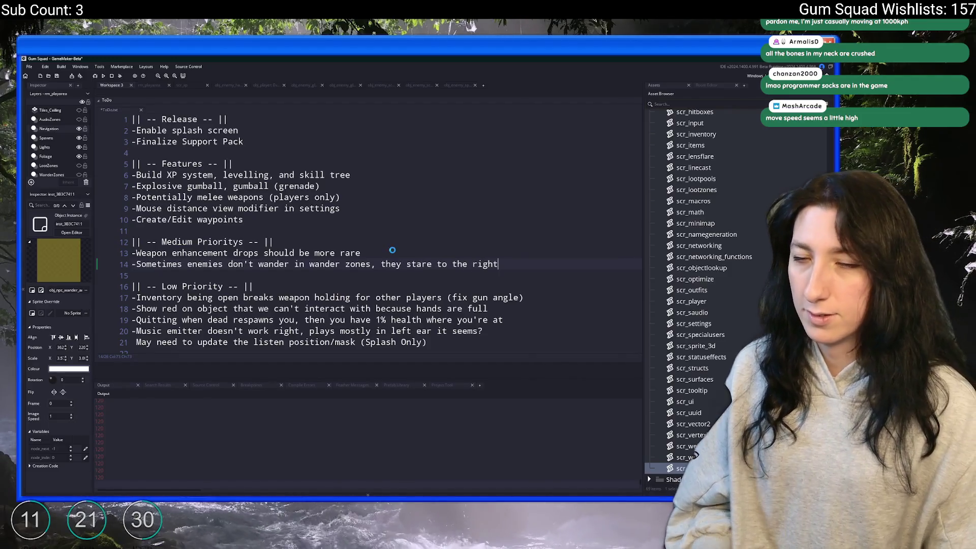
{"action": "key", "text": "alt+Tab"}
Step: Run the character between the grass field, dungeon room, purple river and stone wall
{"action": "key", "text": "a"}
{"action": "key", "text": "w"}
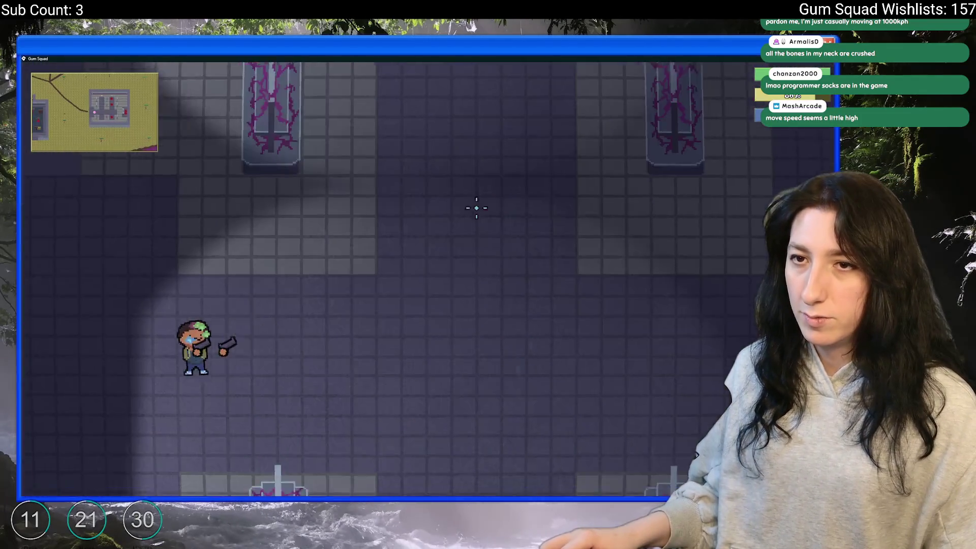
{"action": "key", "text": "d"}
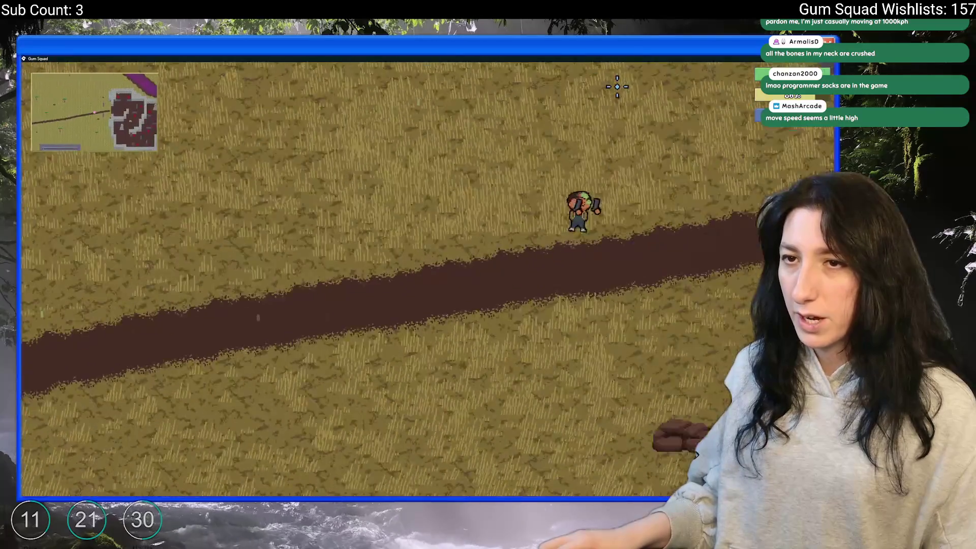
{"action": "key", "text": "w"}
{"action": "key", "text": "a"}
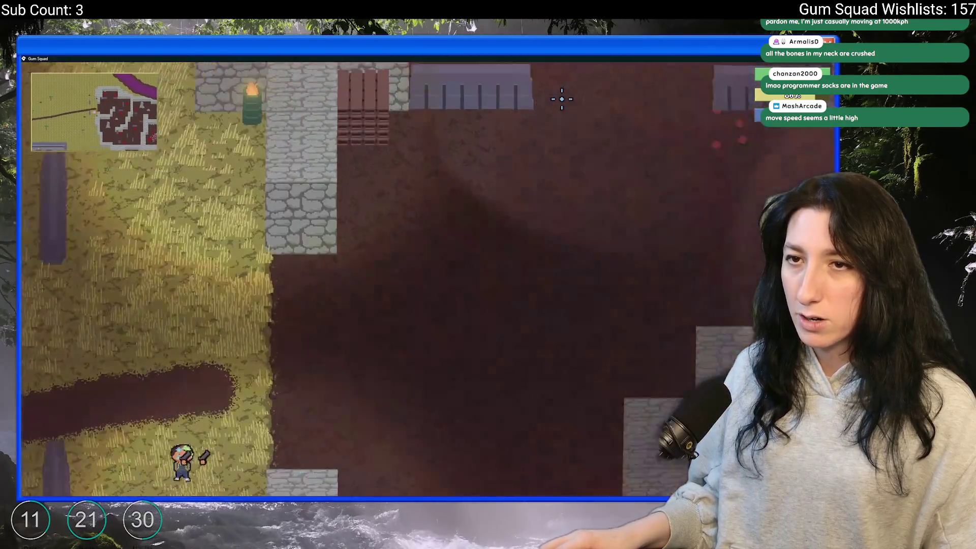
{"action": "key", "text": "s"}
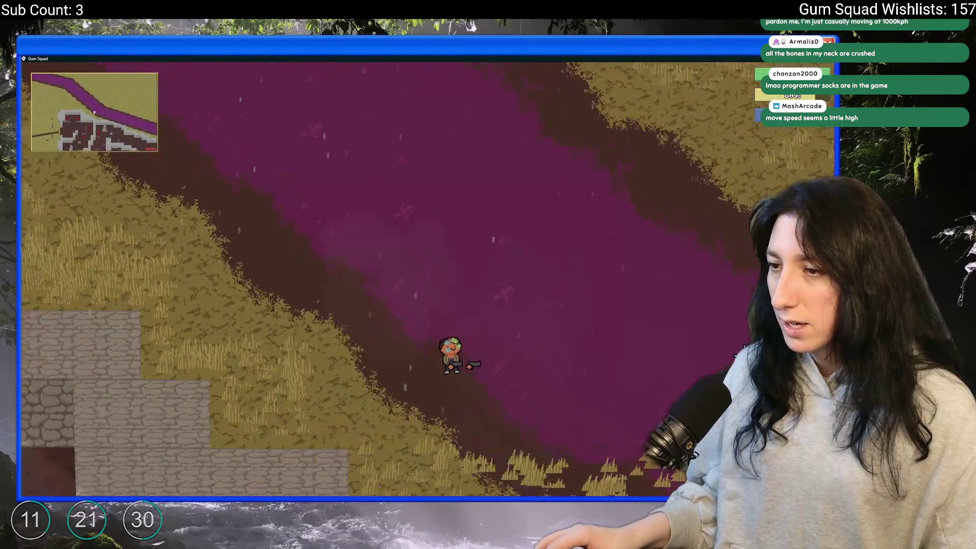
{"action": "key", "text": "a"}
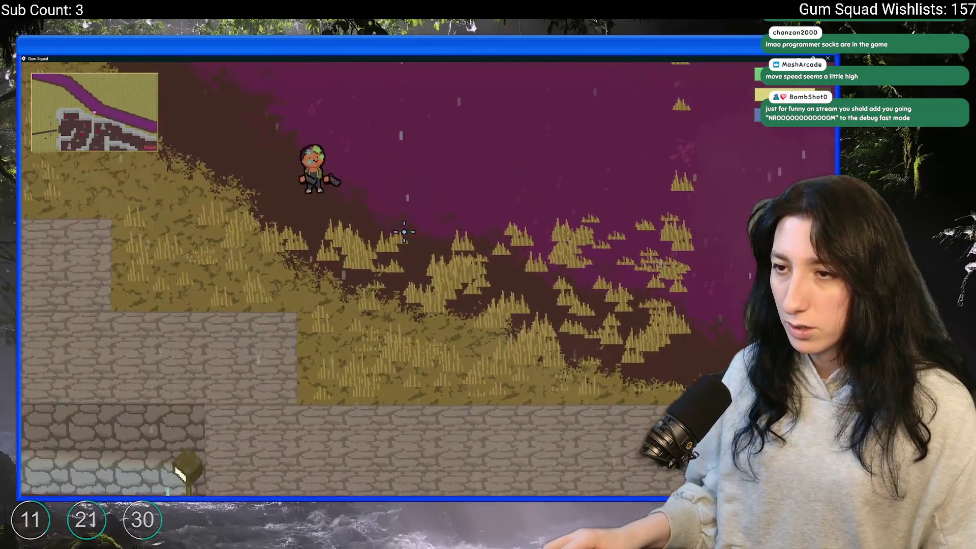
{"action": "key", "text": "w"}
{"action": "key", "text": "a"}
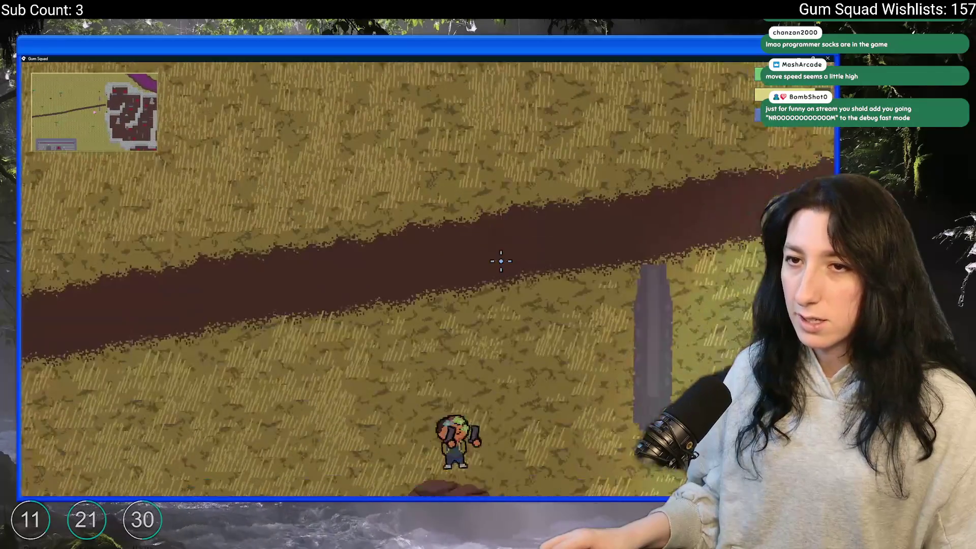
Step: Speed past the green and red buildings and along the purple river, then leave the game
{"action": "key", "text": "w"}
{"action": "key", "text": "d"}
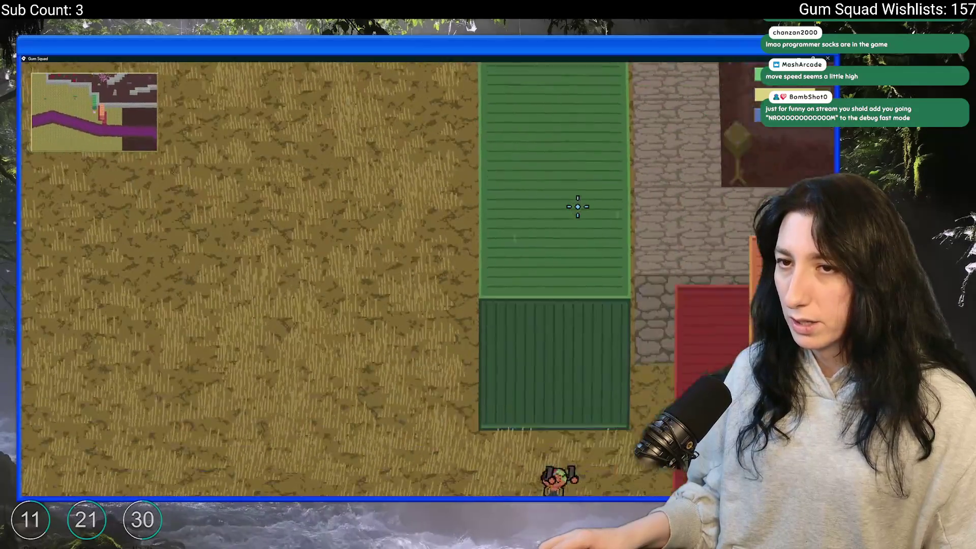
{"action": "key", "text": "s"}
{"action": "key", "text": "a"}
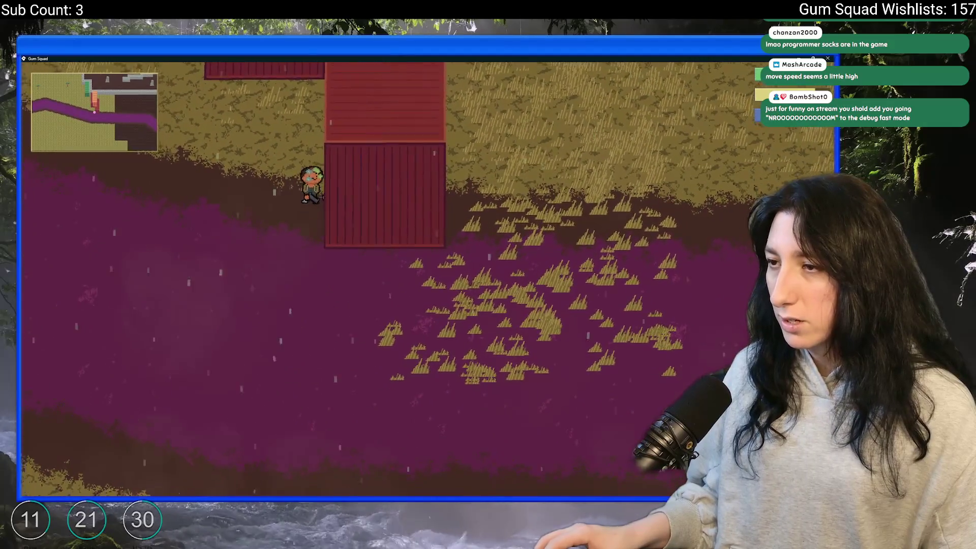
{"action": "key", "text": "w"}
{"action": "key", "text": "s"}
{"action": "key", "text": "a"}
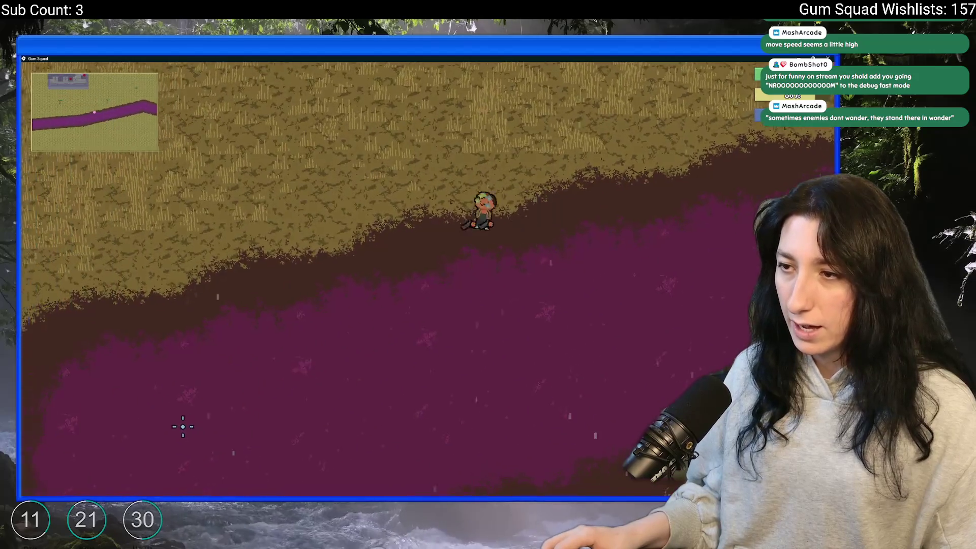
{"action": "key", "text": "d"}
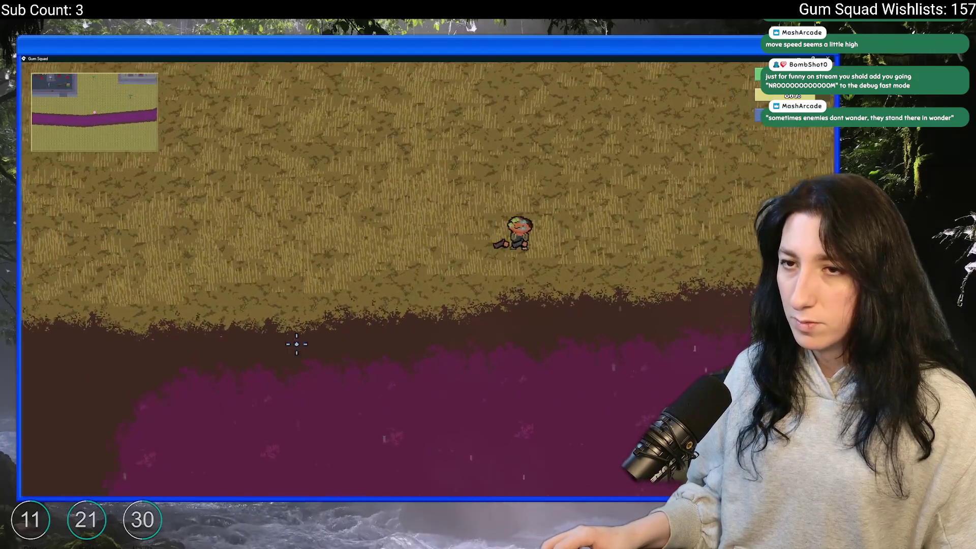
{"action": "key", "text": "w"}
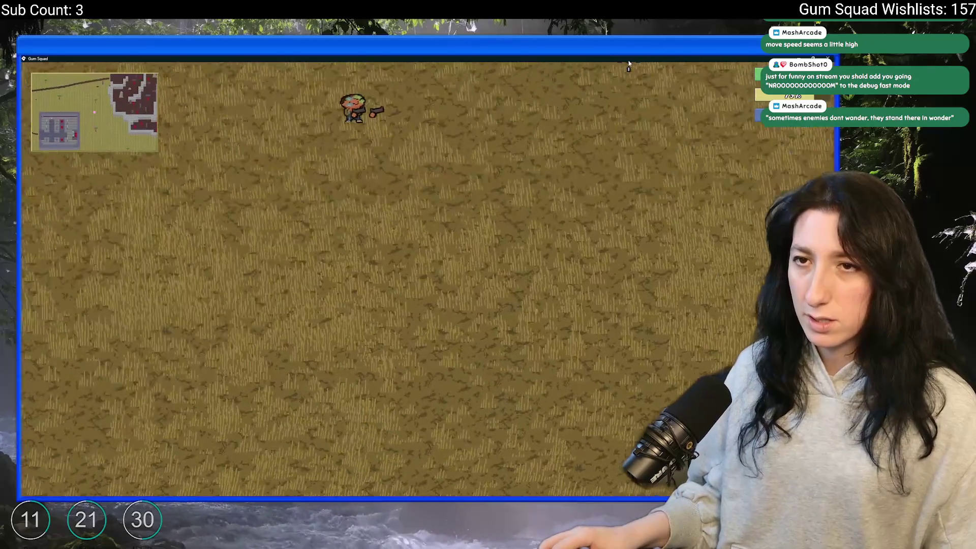
{"action": "key", "text": "alt+Tab"}
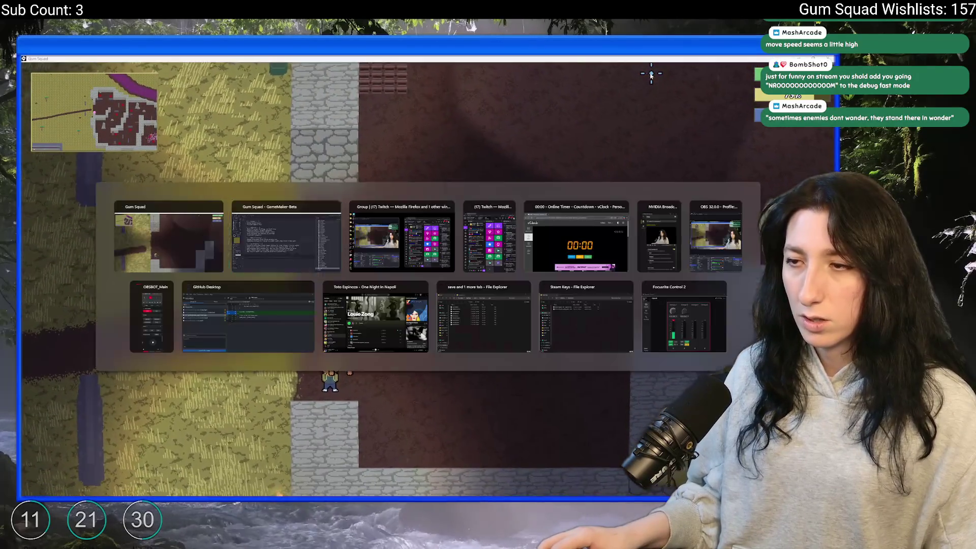
Step: Add the ToDo line '-Sometimes grass spawns in the riber' and return to the game
{"action": "key", "text": "Return"}
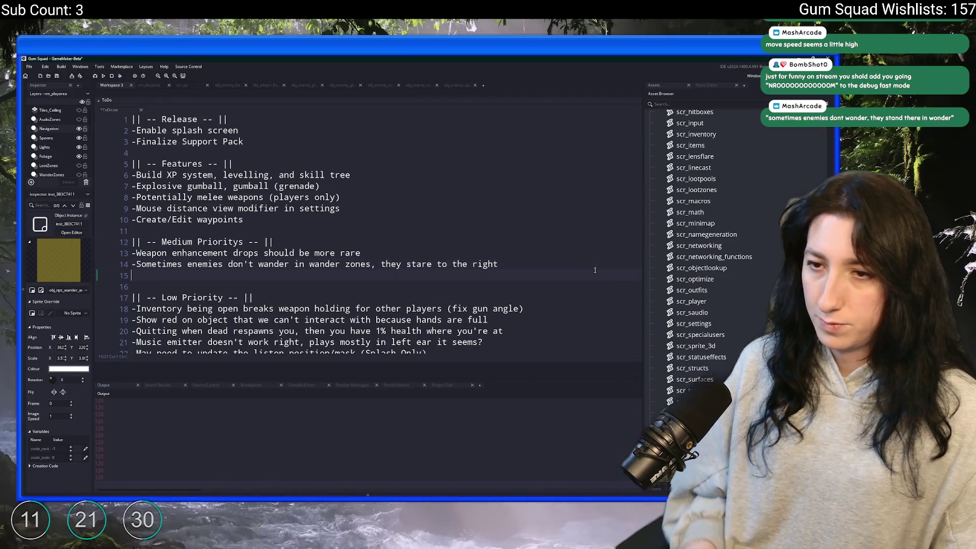
{"action": "type", "text": "-Sometimes gras"}
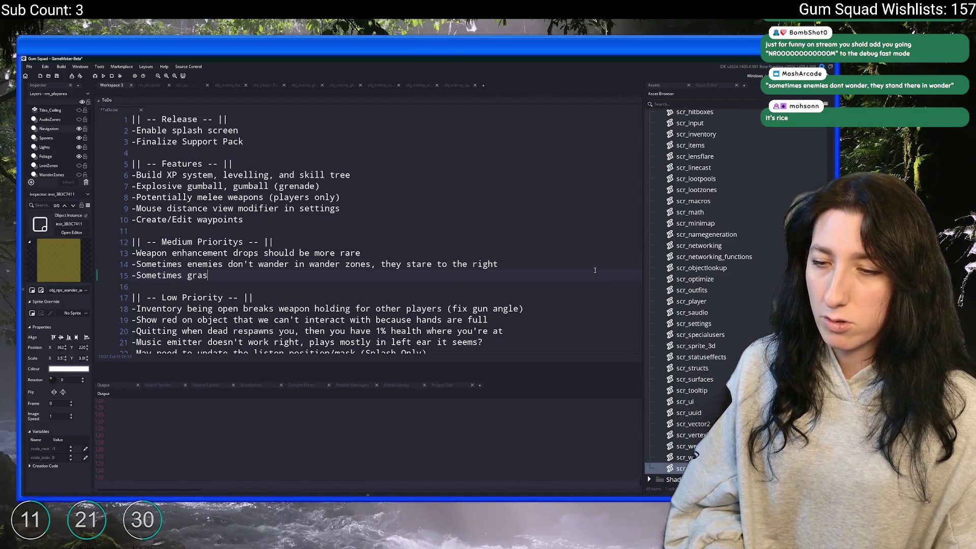
{"action": "type", "text": "s spawns in the riber"}
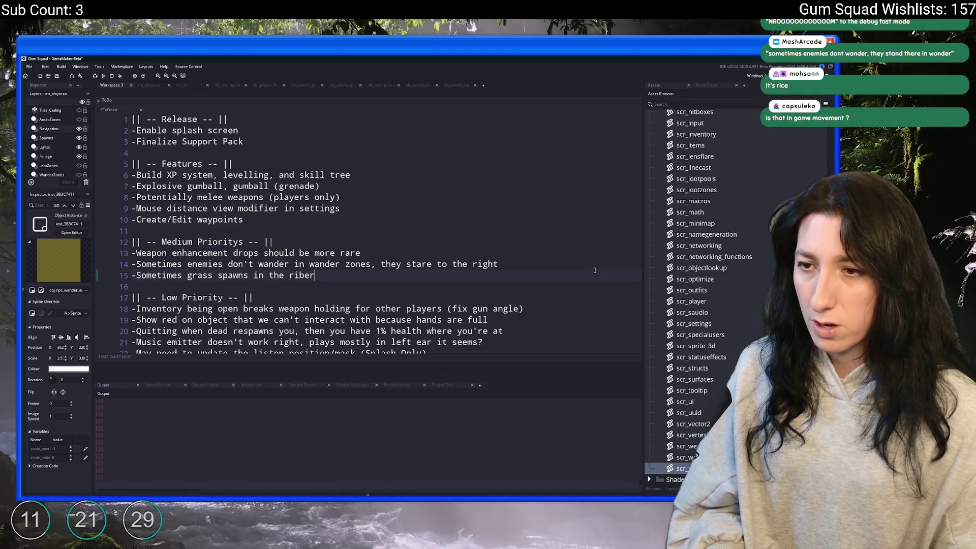
{"action": "key", "text": "alt+Tab"}
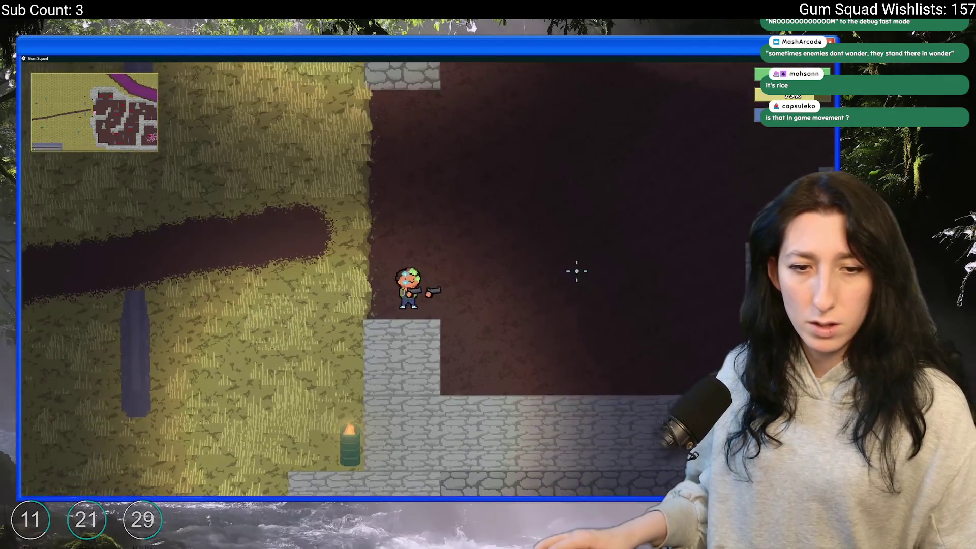
Step: Speed through the dungeon rooms, toggling fullscreen off and back on with F11
{"action": "key", "text": "w"}
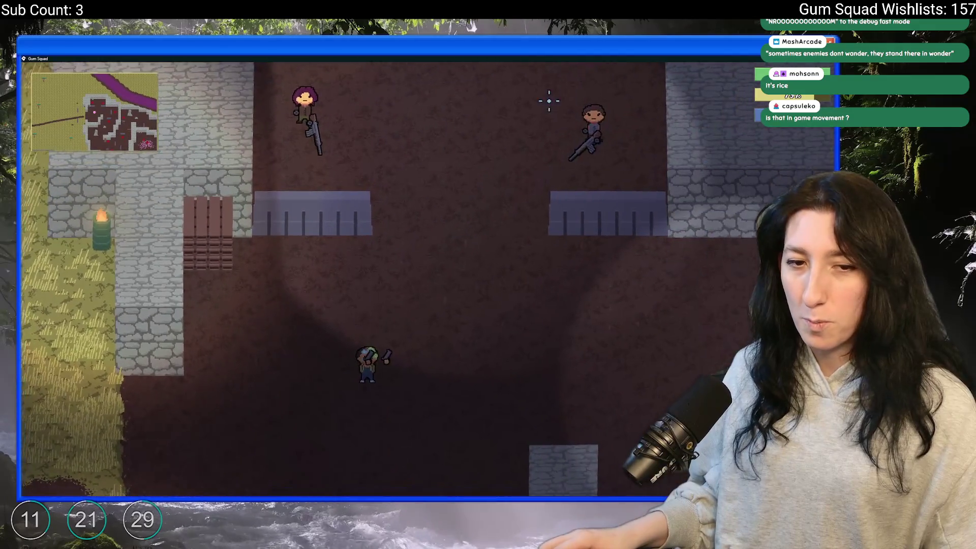
{"action": "key", "text": "w"}
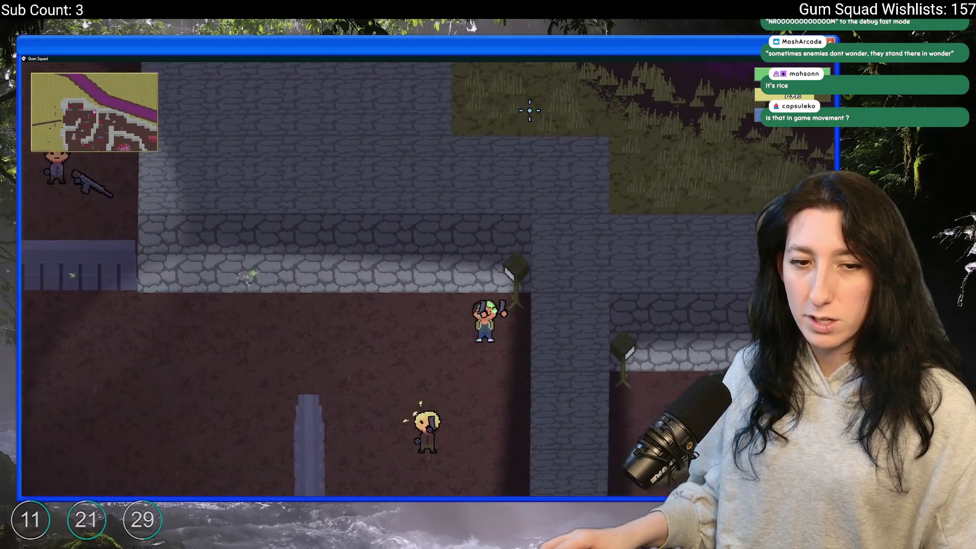
{"action": "key", "text": "a"}
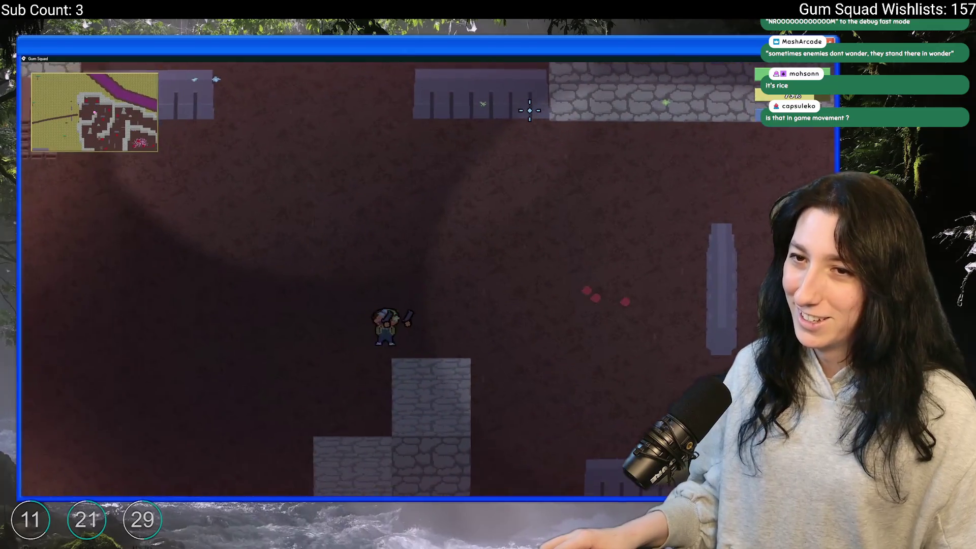
{"action": "key", "text": "w"}
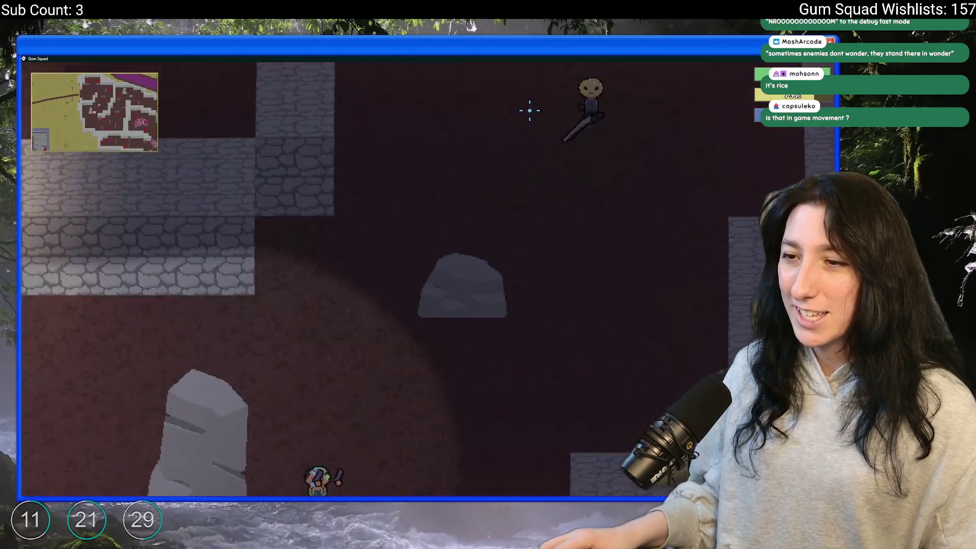
{"action": "key", "text": "w"}
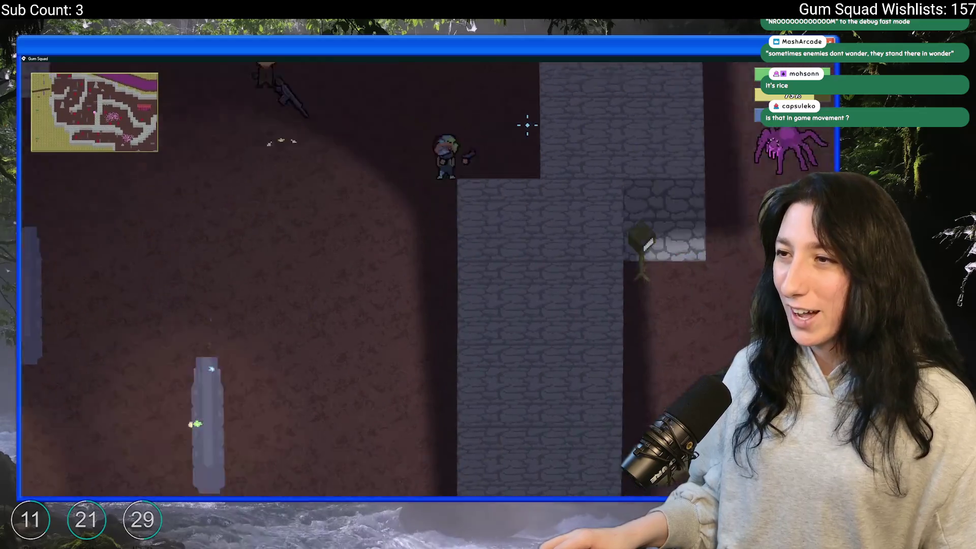
{"action": "key", "text": "w"}
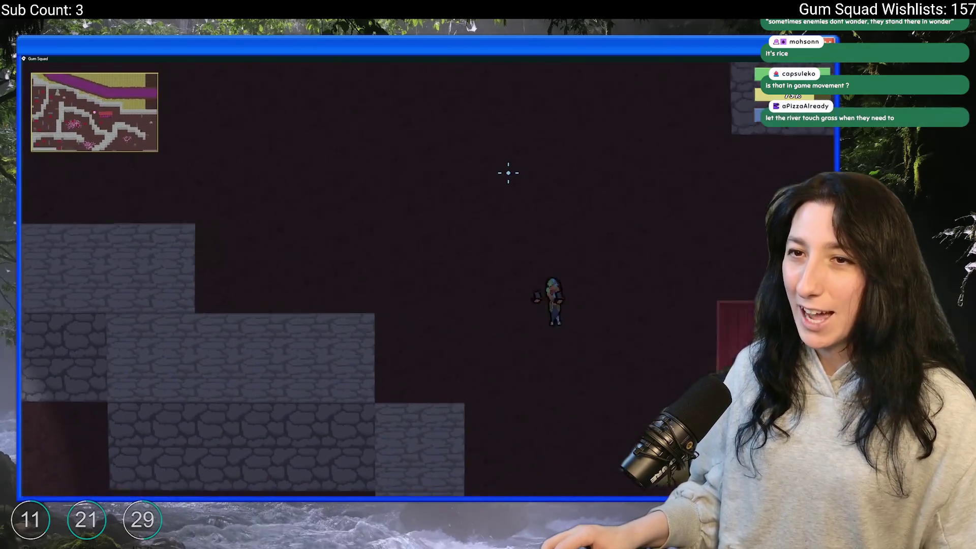
{"action": "key", "text": "w"}
{"action": "key", "text": "F11"}
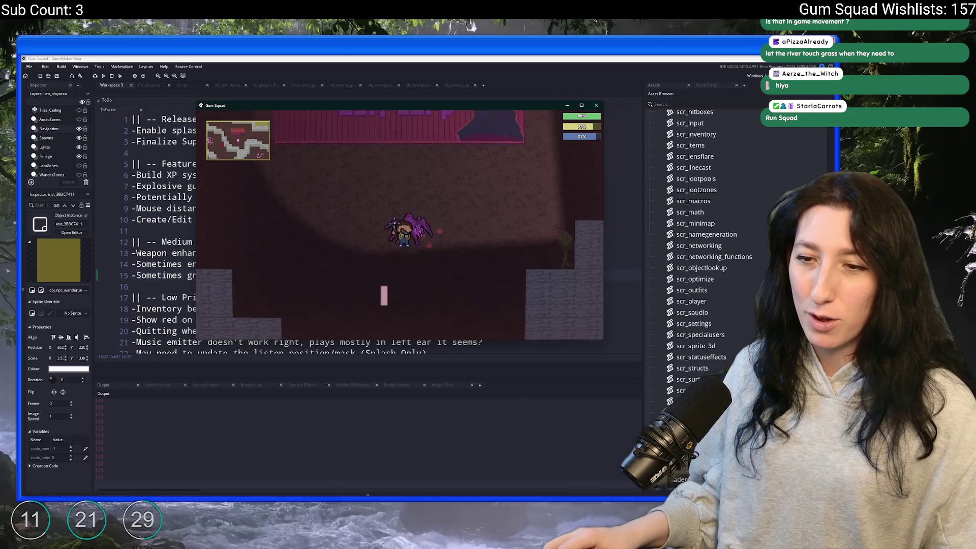
{"action": "key", "text": "w"}
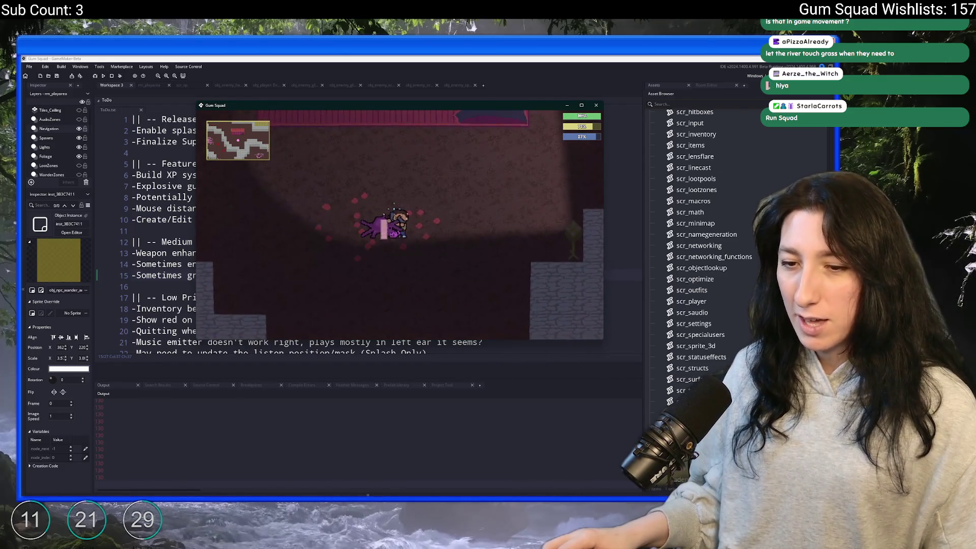
{"action": "key", "text": "F11"}
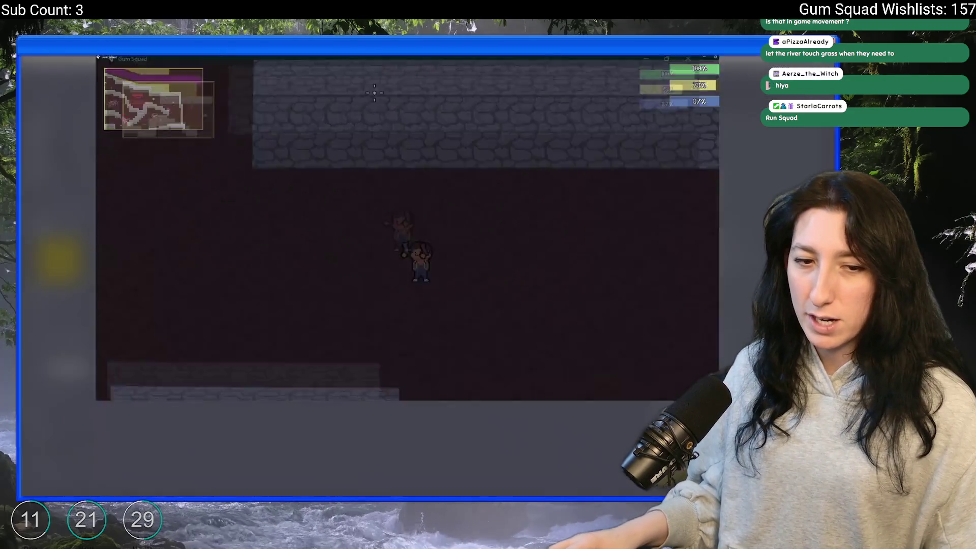
Step: Reach the crate room and shoot the spiders swarming the character
{"action": "key", "text": "w"}
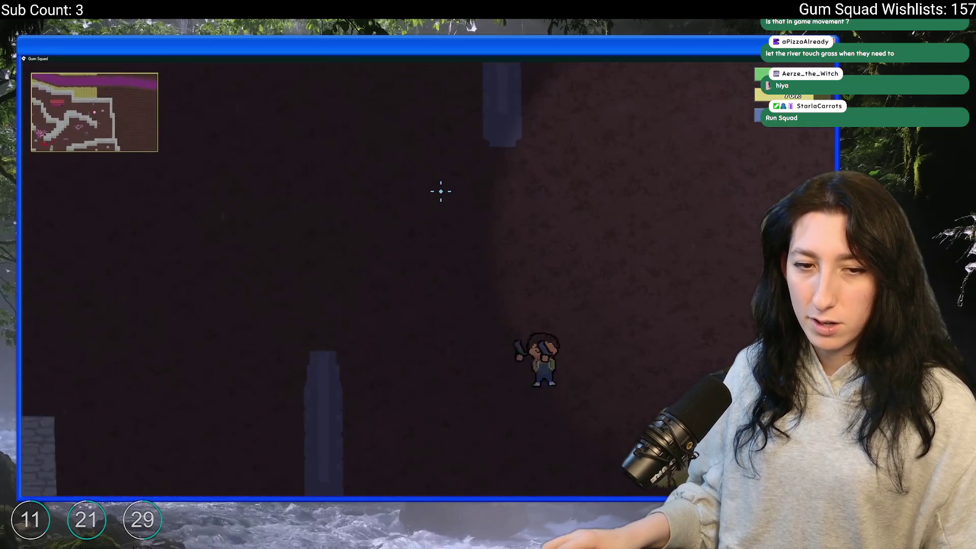
{"action": "key", "text": "s"}
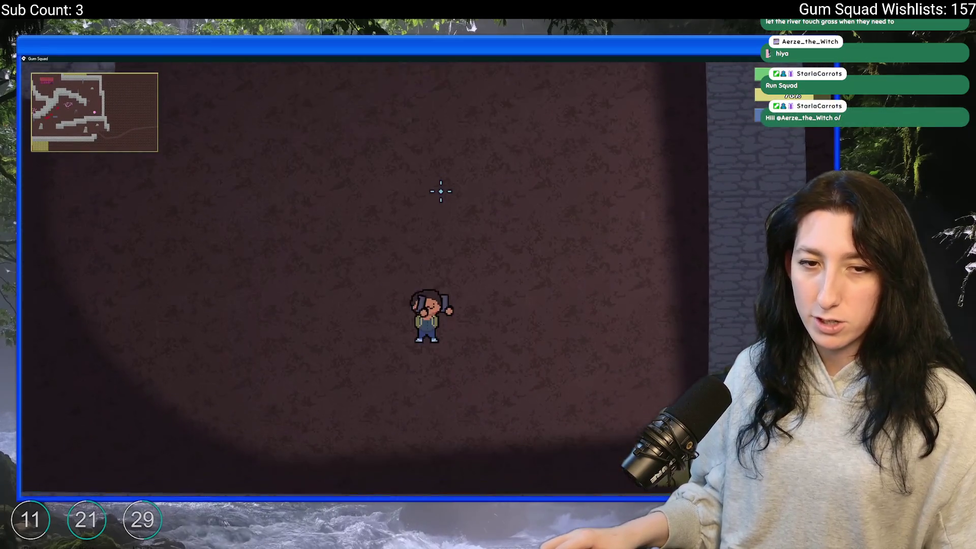
{"action": "key", "text": "w"}
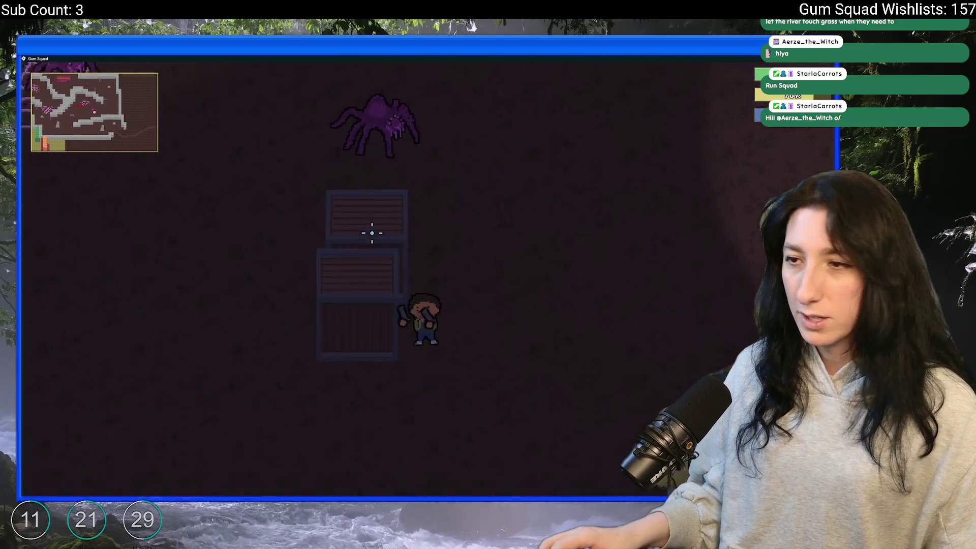
{"action": "left_click", "coordinate": [442, 130]}
{"action": "key", "text": "d"}
{"action": "left_click", "coordinate": [306, 202]}
{"action": "key", "text": "a"}
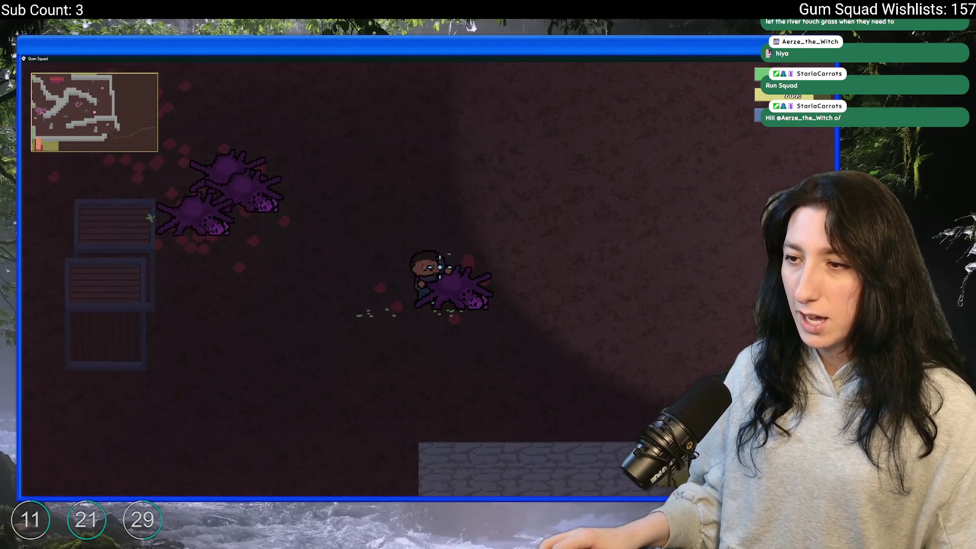
{"action": "left_click", "coordinate": [440, 266]}
Step: Walk across the spider webs through the cave, then Save and Quit to the main menu
{"action": "key", "text": "w"}
{"action": "key", "text": "a"}
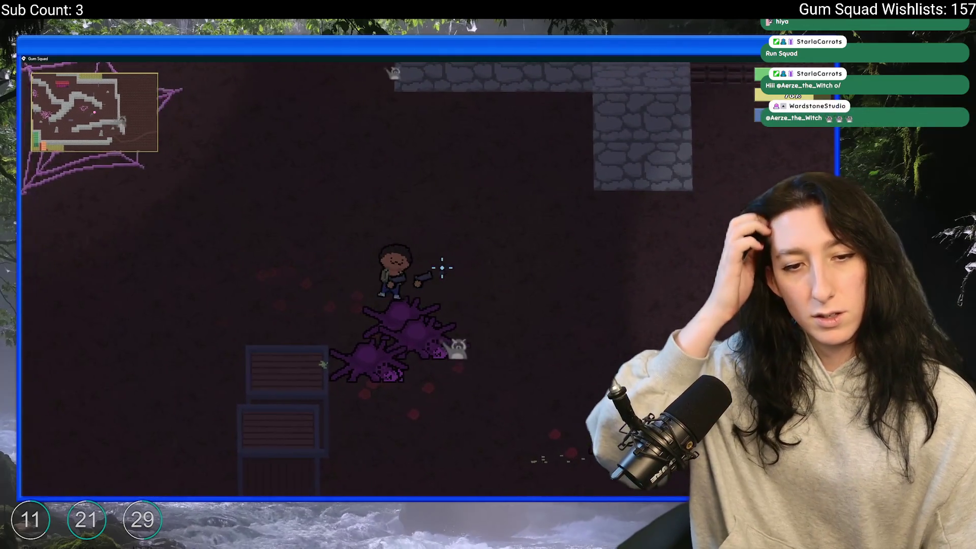
{"action": "key", "text": "a"}
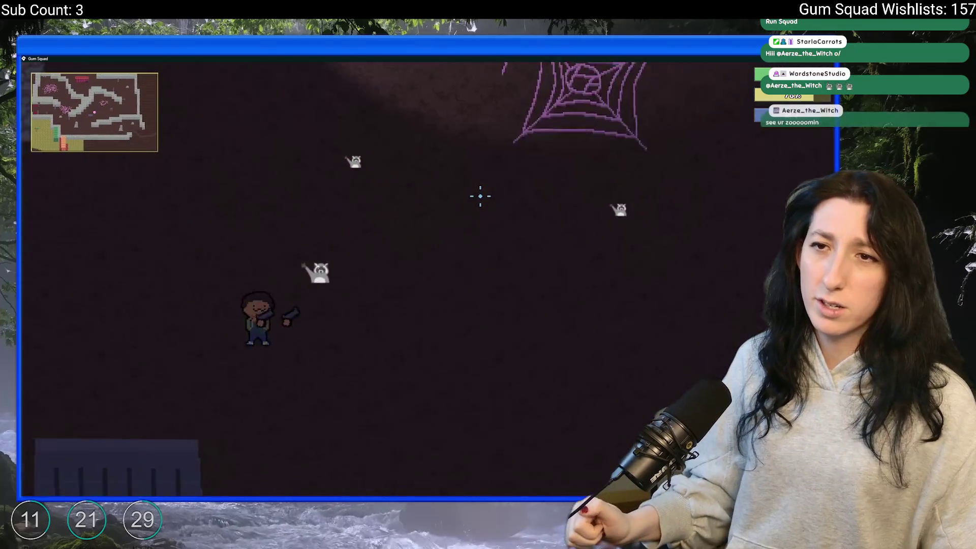
{"action": "key", "text": "w"}
{"action": "key", "text": "a"}
{"action": "key", "text": "s"}
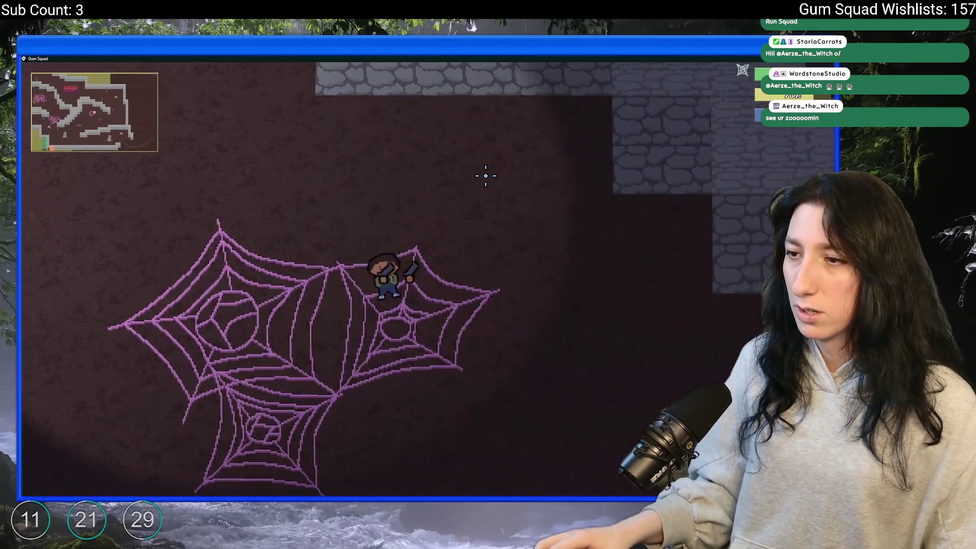
{"action": "key", "text": "a"}
{"action": "key", "text": "s"}
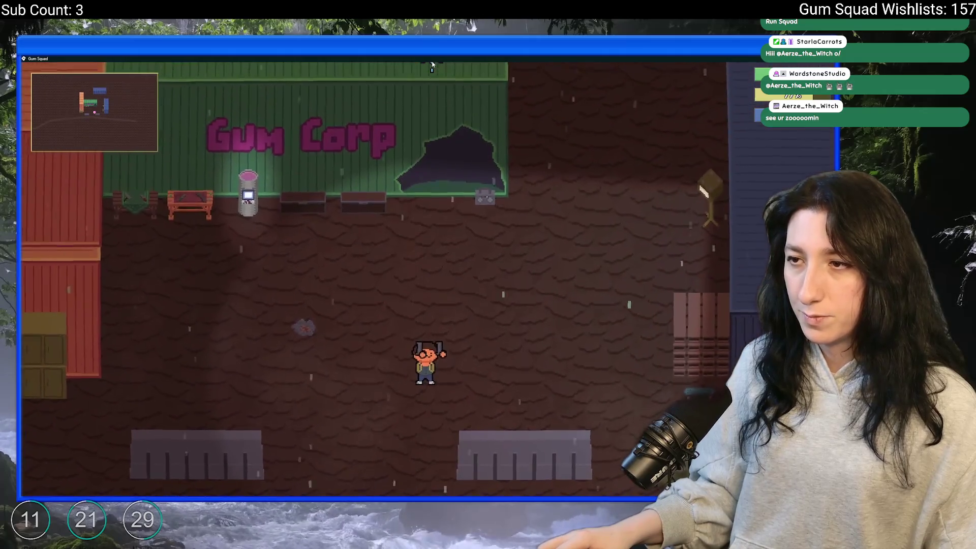
{"action": "key", "text": "Escape"}
{"action": "left_click", "coordinate": [424, 410]}
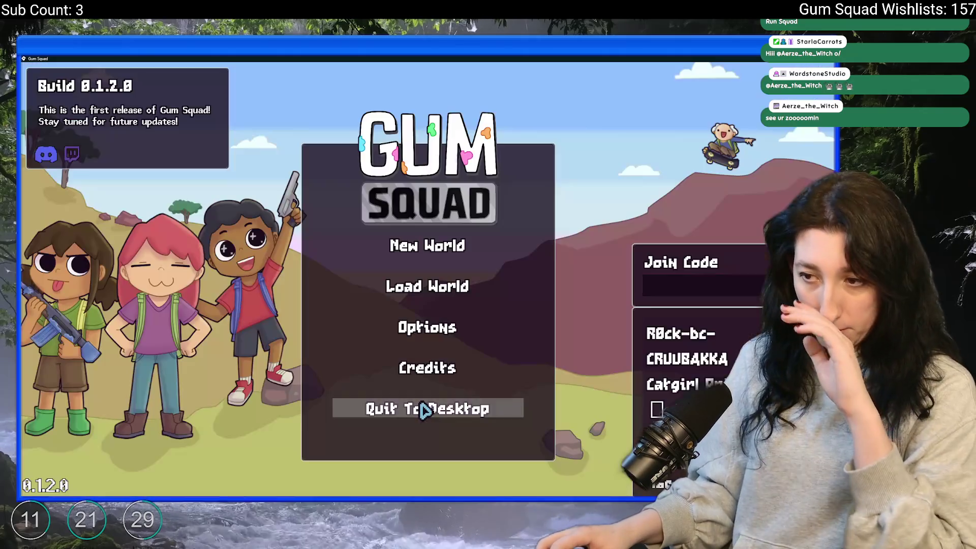
Step: Quit the game to desktop and pan the GameMaker workspace
{"action": "left_click", "coordinate": [427, 408]}
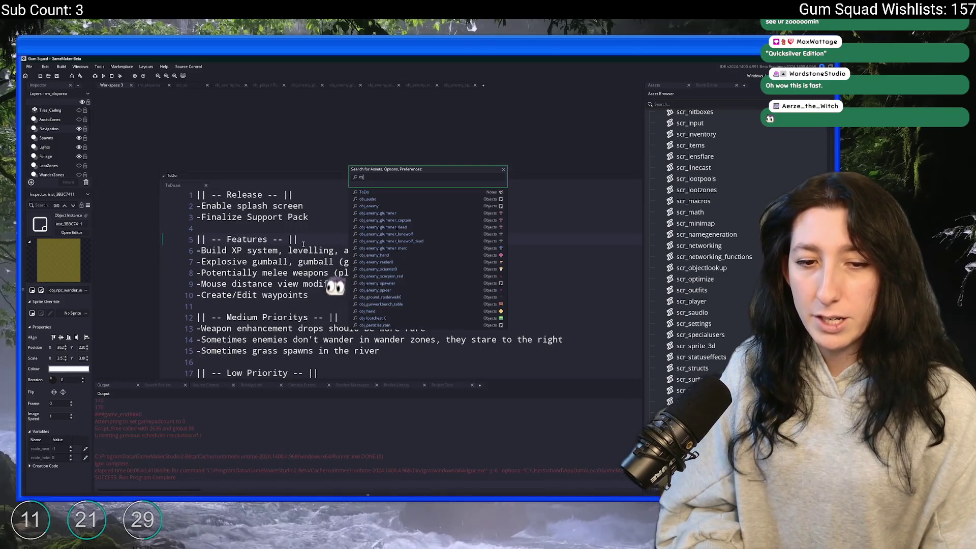
{"action": "scroll", "coordinate": [303, 244], "scroll_direction": "down", "scroll_amount": 5}
{"action": "left_click_drag", "start_coordinate": [354, 142], "coordinate": [264, 76]}
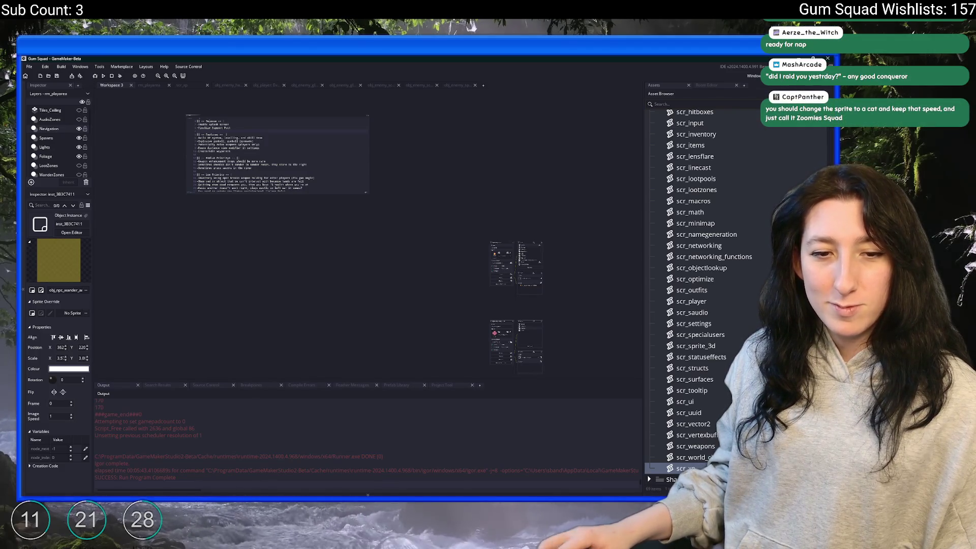
Step: Search assets for obj_pl and open the obj_player object
{"action": "key", "text": "ctrl+t"}
{"action": "type", "text": "obj"}
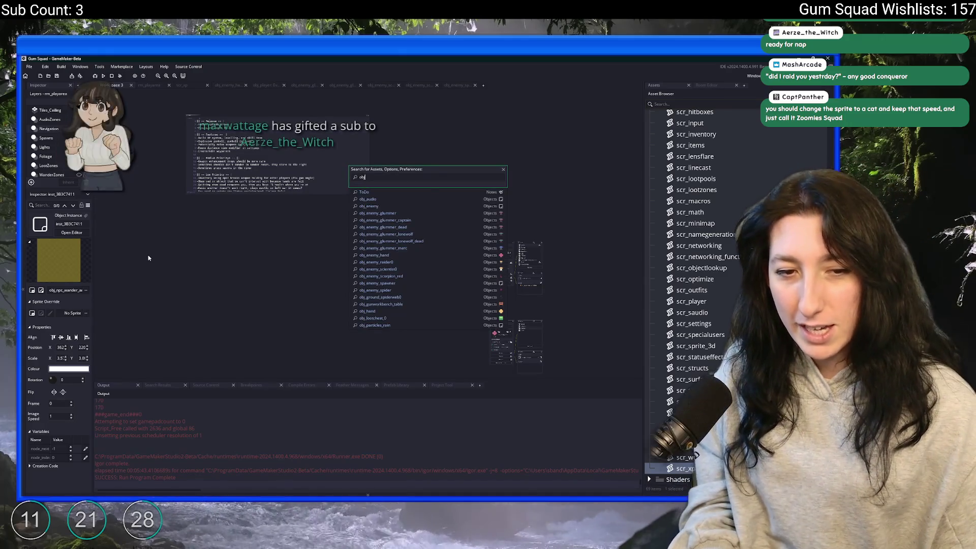
{"action": "type", "text": "_pl"}
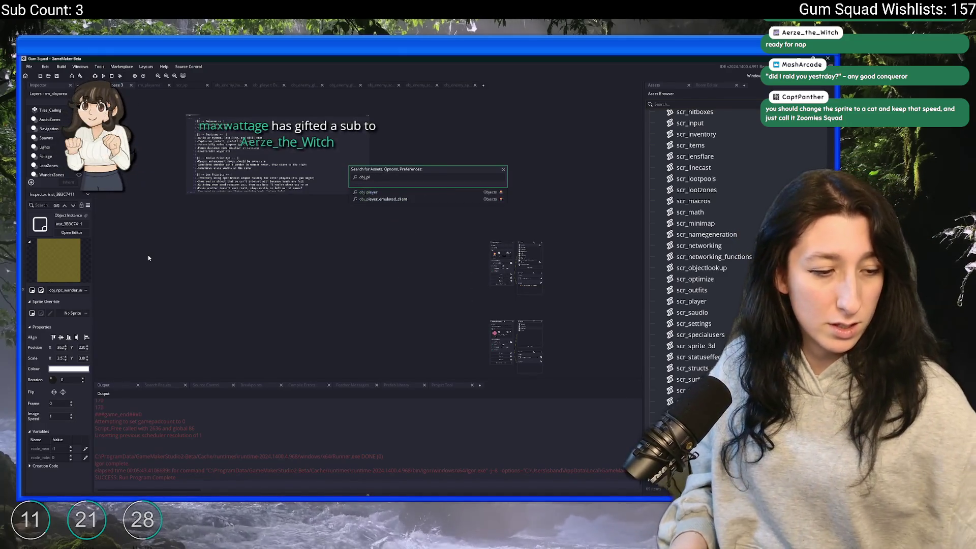
{"action": "key", "text": "Return"}
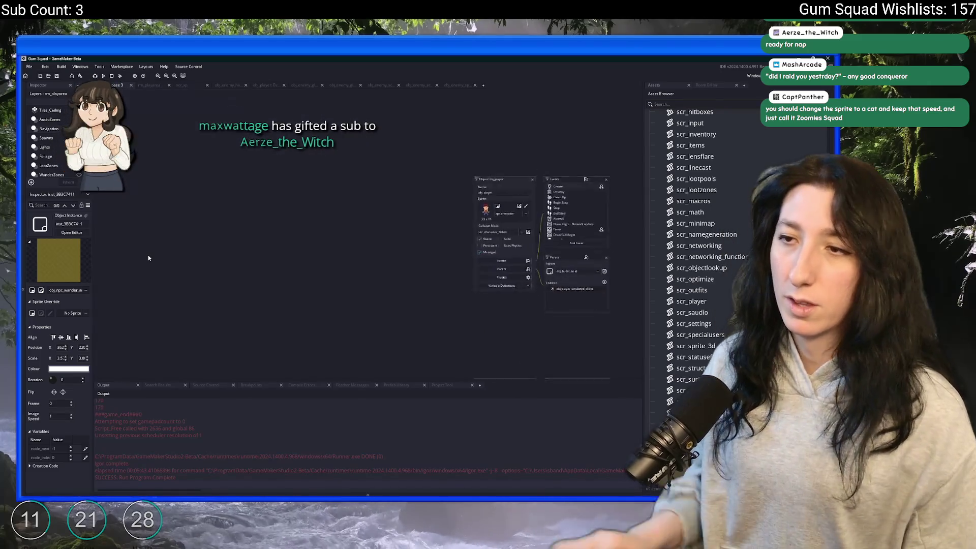
Step: In obj_player's Create event, comment out move_speed_max = 32 and enable move_speed_max = 3.5
{"action": "double_click", "coordinate": [582, 153]}
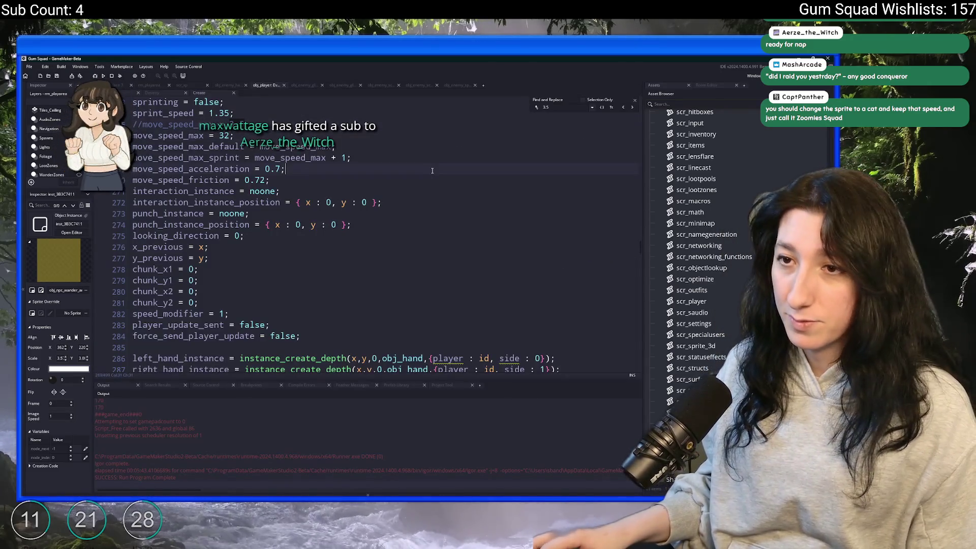
{"action": "left_click", "coordinate": [133, 136]}
{"action": "type", "text": "//"}
{"action": "left_click", "coordinate": [138, 125]}
{"action": "key", "text": "BackSpace"}
{"action": "key", "text": "Delete"}
{"action": "key", "text": "Down"}
{"action": "key", "text": "Down"}
{"action": "key", "text": "End"}
{"action": "left_click", "coordinate": [634, 101]}
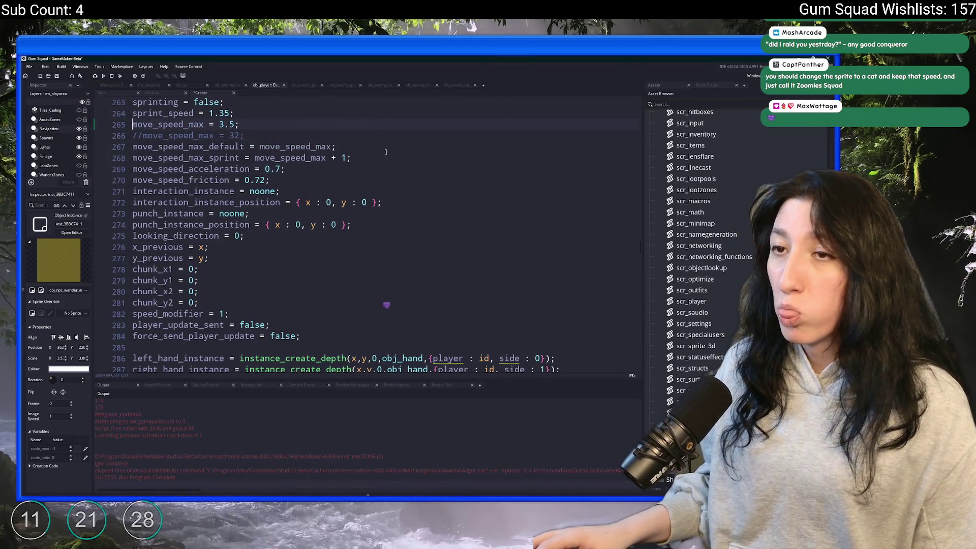
{"action": "left_click", "coordinate": [156, 86]}
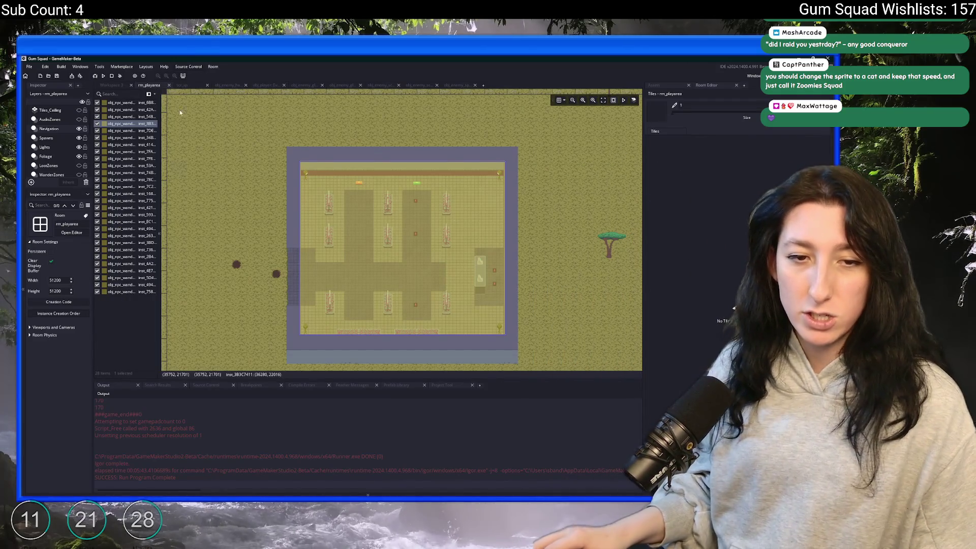
Step: Select the obj_player instance on the Instances layer, deleting it and restoring it with undo
{"action": "key", "text": "s+d"}
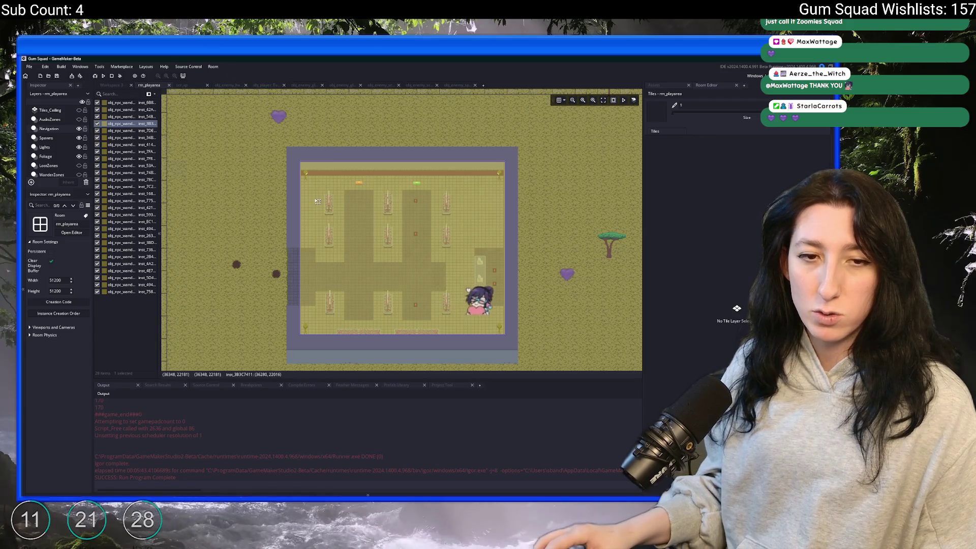
{"action": "key", "text": "a"}
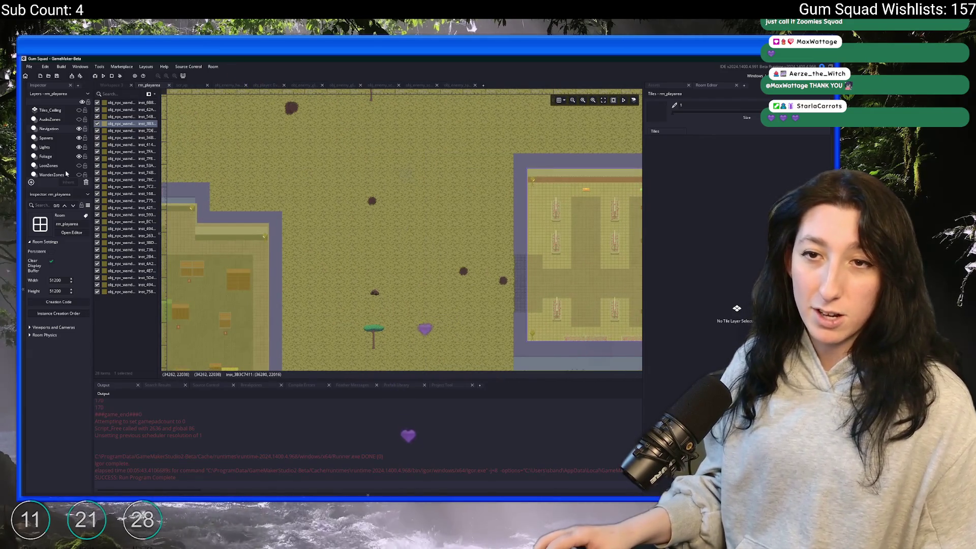
{"action": "scroll", "coordinate": [63, 165], "scroll_direction": "down", "scroll_amount": 2}
{"action": "left_click", "coordinate": [60, 152]}
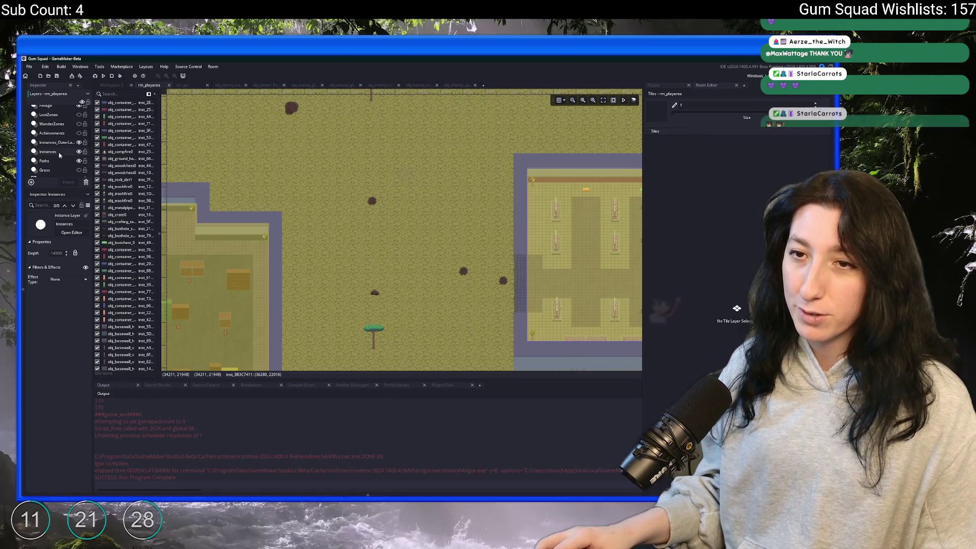
{"action": "scroll", "coordinate": [137, 233], "scroll_direction": "down", "scroll_amount": 10}
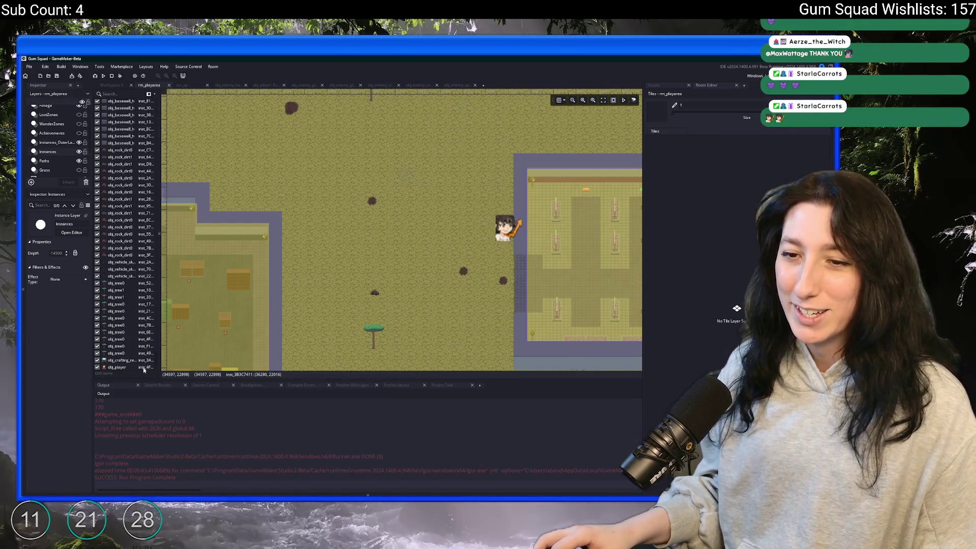
{"action": "left_click", "coordinate": [137, 367]}
{"action": "key", "text": "Delete"}
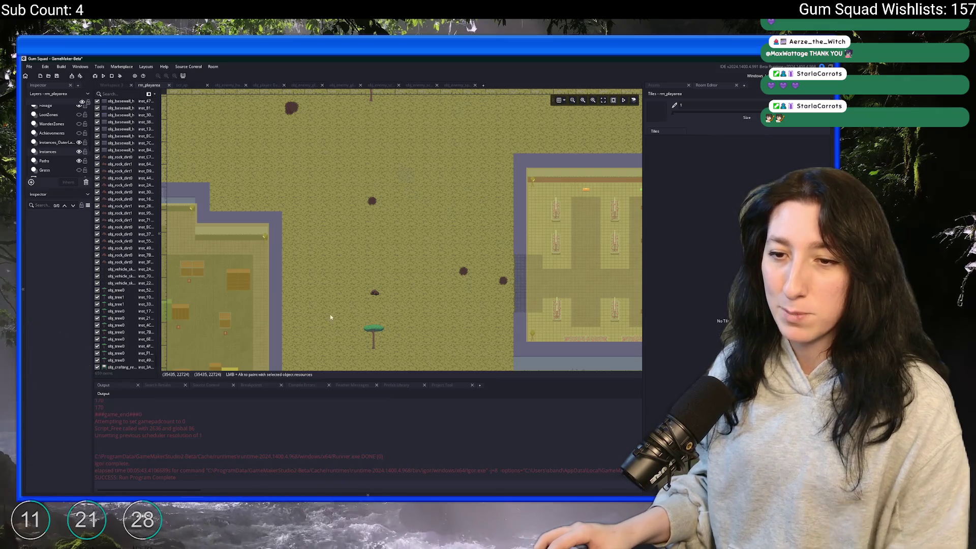
{"action": "scroll", "coordinate": [364, 205], "scroll_direction": "down", "scroll_amount": 5}
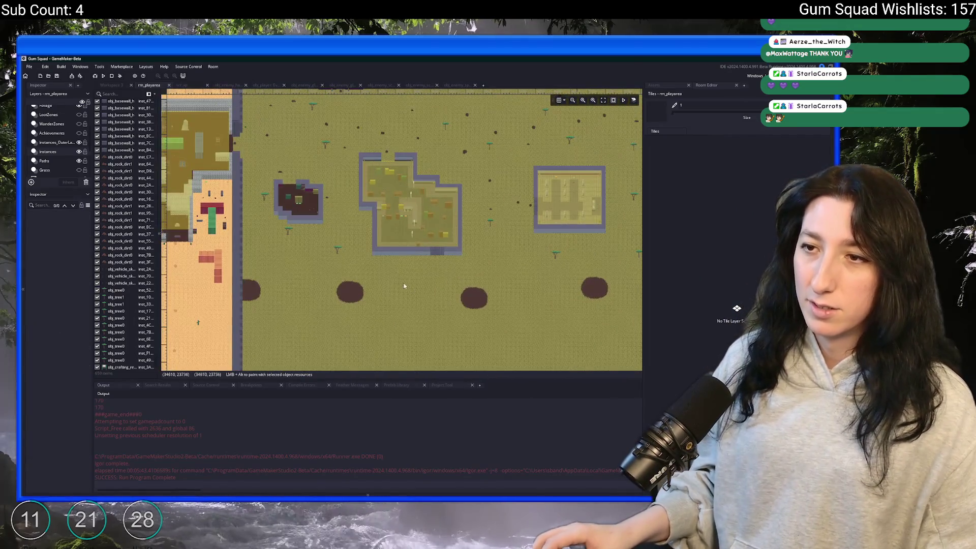
{"action": "key", "text": "ctrl+z"}
Step: Drag the player instance down to a new spot near the building
{"action": "scroll", "coordinate": [293, 182], "scroll_direction": "up", "scroll_amount": 8}
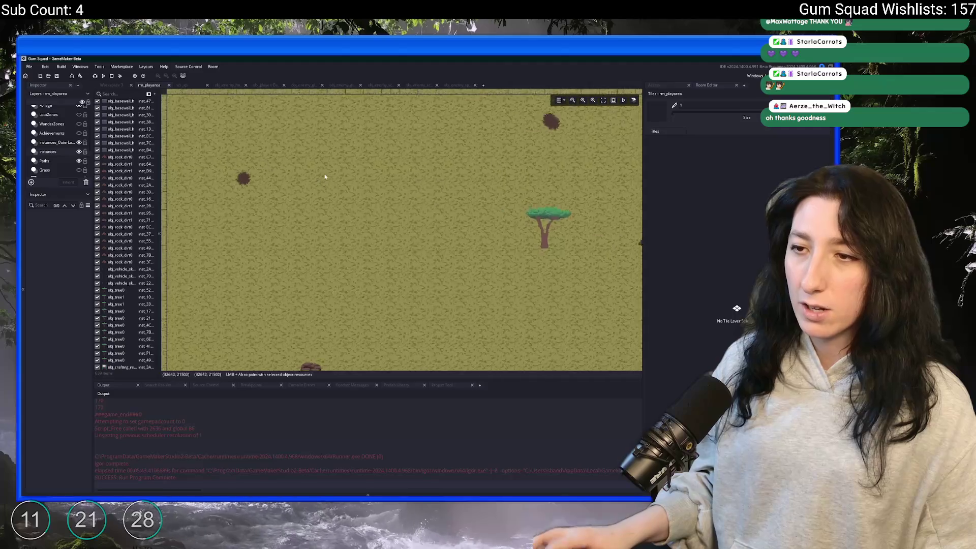
{"action": "scroll", "coordinate": [316, 208], "scroll_direction": "down", "scroll_amount": 6}
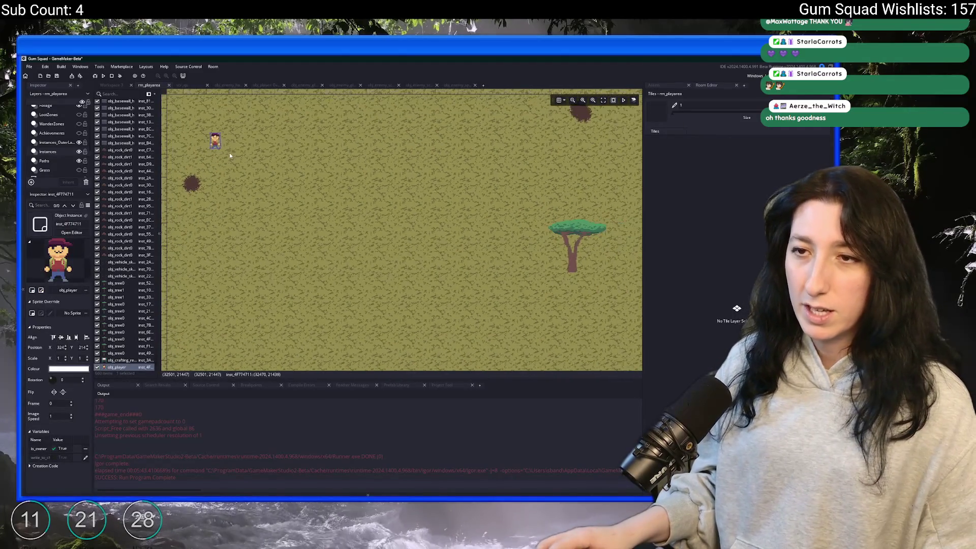
{"action": "left_click_drag", "start_coordinate": [225, 156], "coordinate": [325, 260]}
{"action": "scroll", "coordinate": [354, 184], "scroll_direction": "down", "scroll_amount": 5}
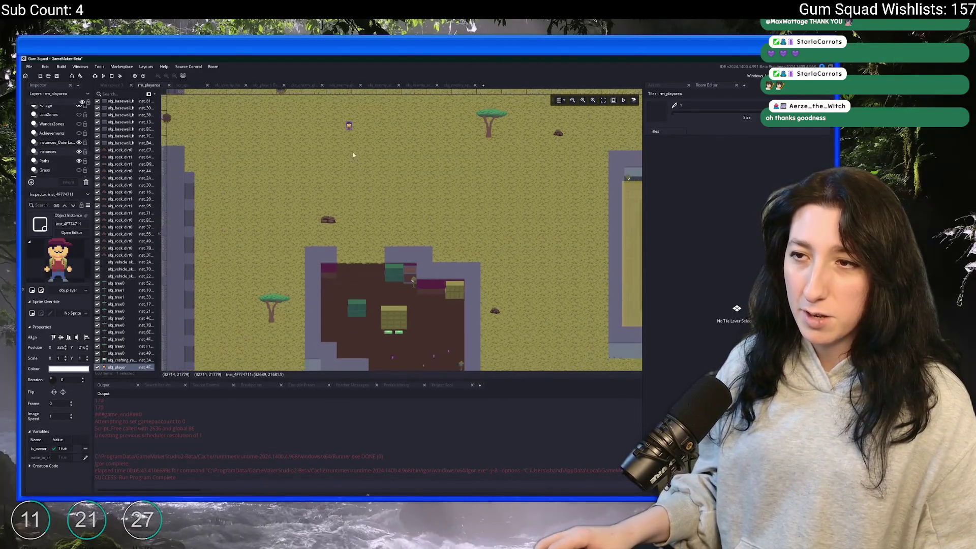
{"action": "left_click_drag", "start_coordinate": [350, 131], "coordinate": [296, 257]}
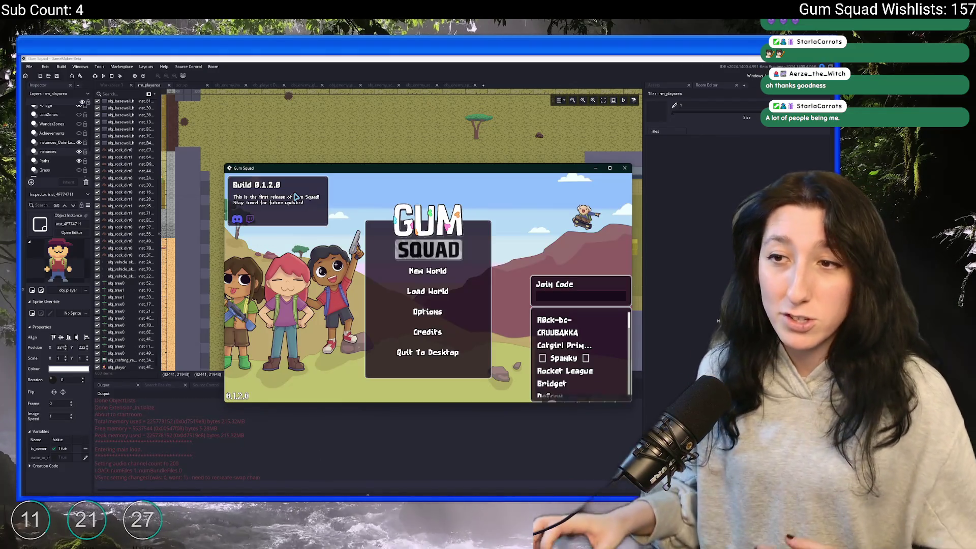
Step: Maximize the game, create a new world lobby, and browse the gameplay options
{"action": "double_click", "coordinate": [329, 169]}
{"action": "left_click", "coordinate": [424, 242]}
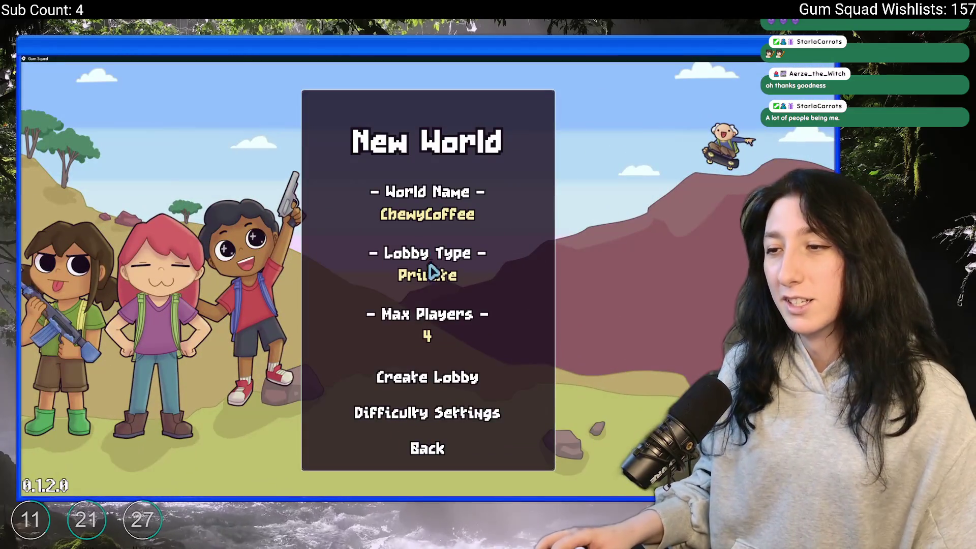
{"action": "left_click", "coordinate": [422, 377]}
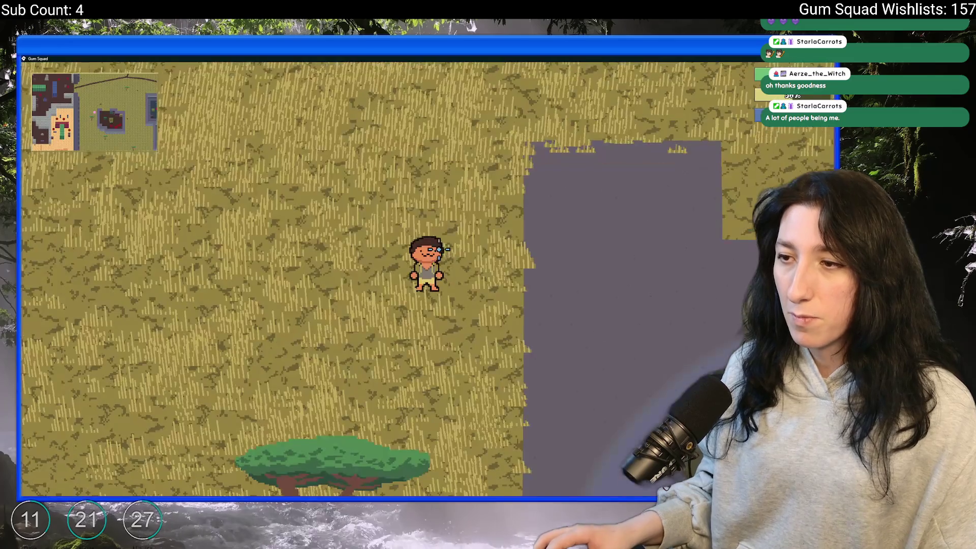
{"action": "key", "text": "Escape"}
{"action": "left_click", "coordinate": [407, 285]}
{"action": "left_click", "coordinate": [404, 218]}
{"action": "key", "text": "Escape"}
Step: Check the inventory and review the audio volume settings
{"action": "key", "text": "Tab"}
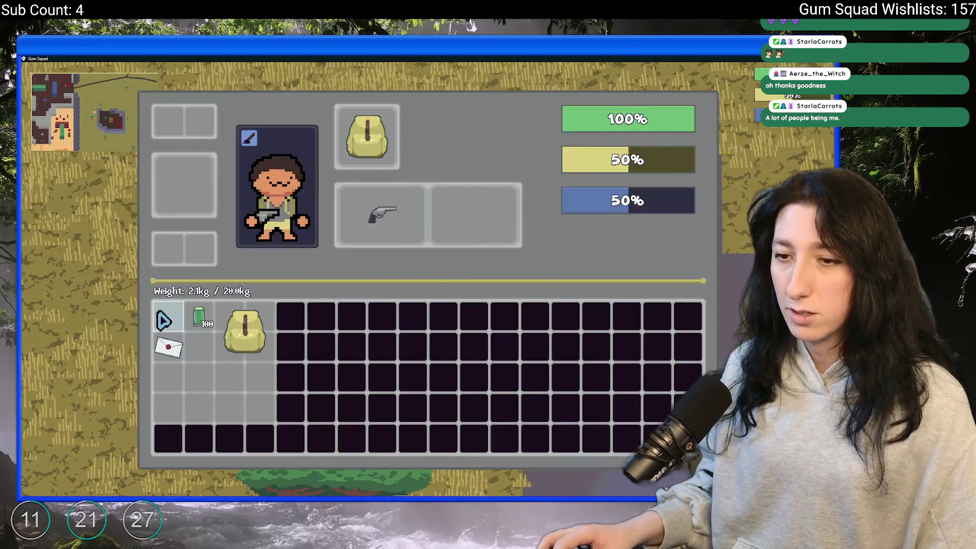
{"action": "key", "text": "Tab"}
{"action": "key", "text": "Escape"}
{"action": "left_click", "coordinate": [427, 283]}
{"action": "left_click", "coordinate": [427, 312]}
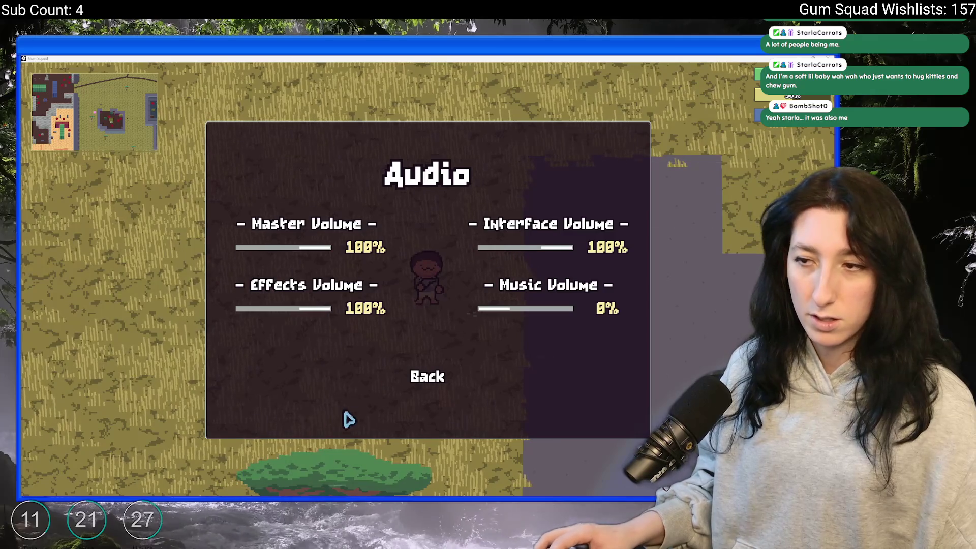
{"action": "left_click", "coordinate": [418, 378]}
Step: Walk the character to the dark building and back toward the approaching cats
{"action": "key", "text": "w"}
{"action": "key", "text": "d"}
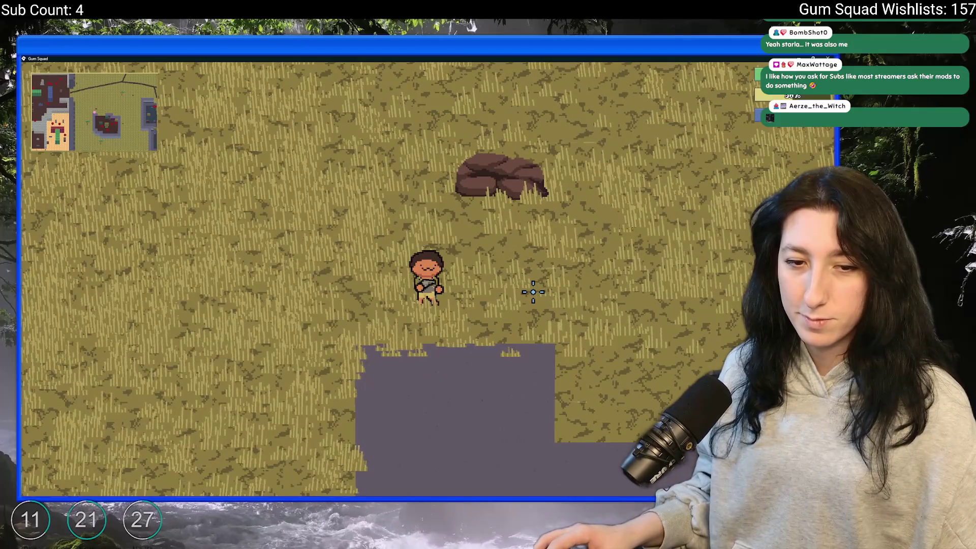
{"action": "key", "text": "d"}
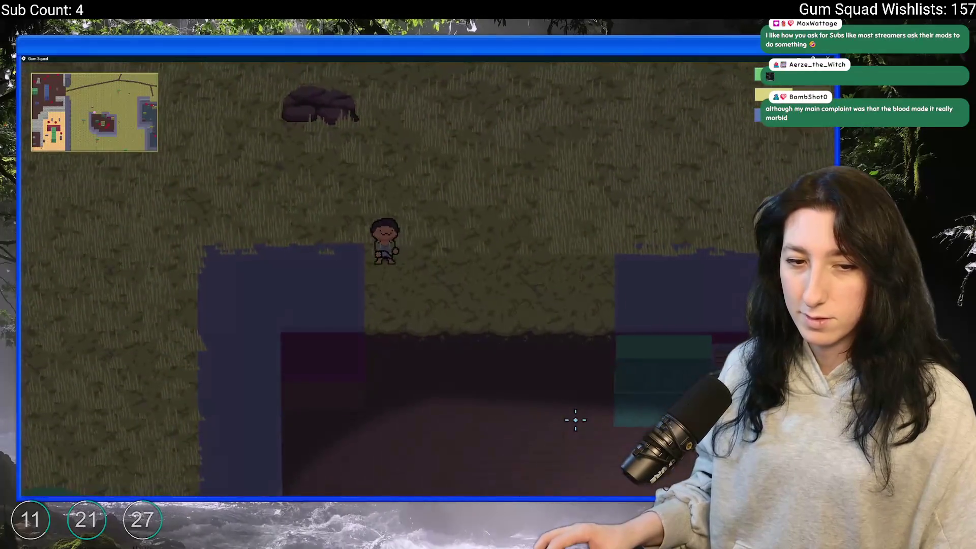
{"action": "key", "text": "w"}
{"action": "key", "text": "a"}
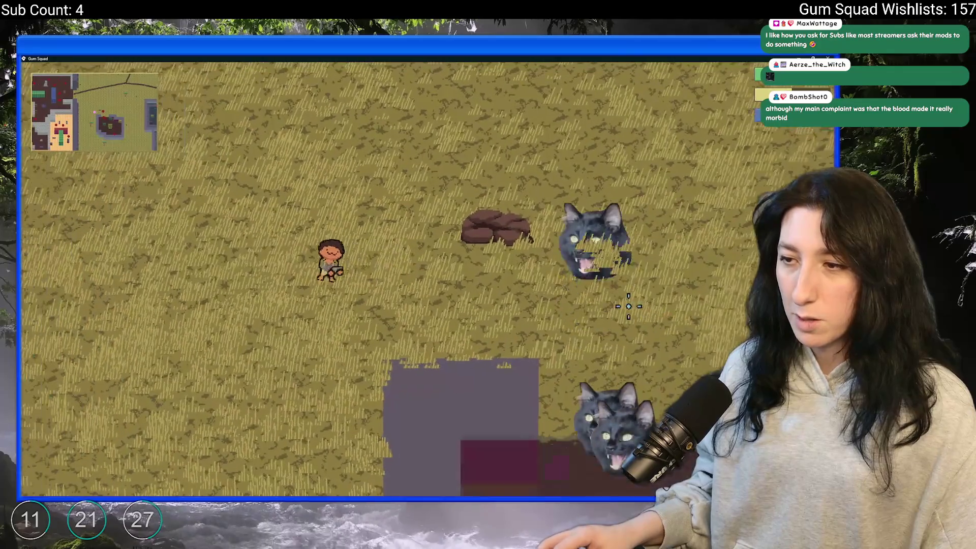
{"action": "key", "text": "s"}
{"action": "key", "text": "a"}
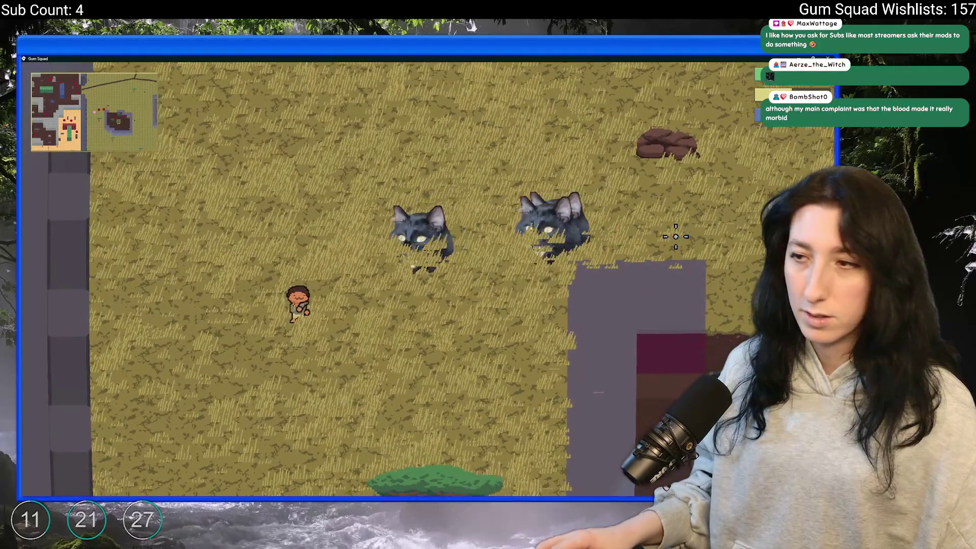
{"action": "key", "text": "s"}
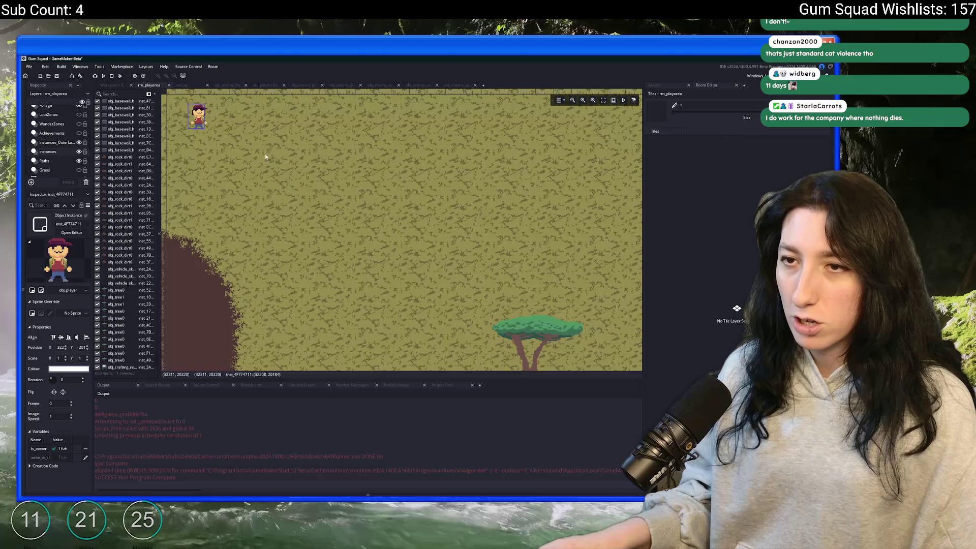
Step: Zoom out over the room and select the Spawns layer to list its spawners
{"action": "scroll", "coordinate": [264, 153], "scroll_direction": "down", "scroll_amount": 3}
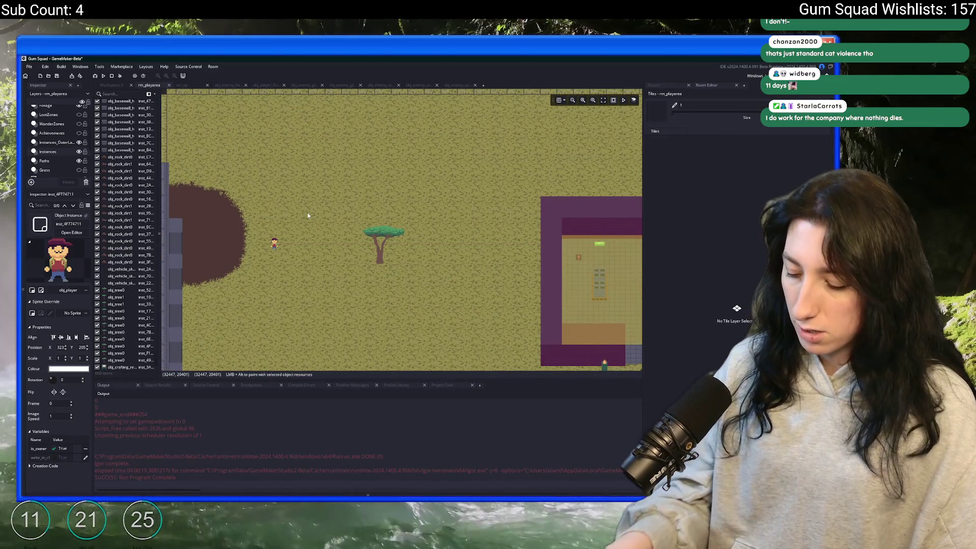
{"action": "scroll", "coordinate": [312, 213], "scroll_direction": "down", "scroll_amount": 4}
{"action": "left_click_drag", "start_coordinate": [317, 227], "coordinate": [217, 178]}
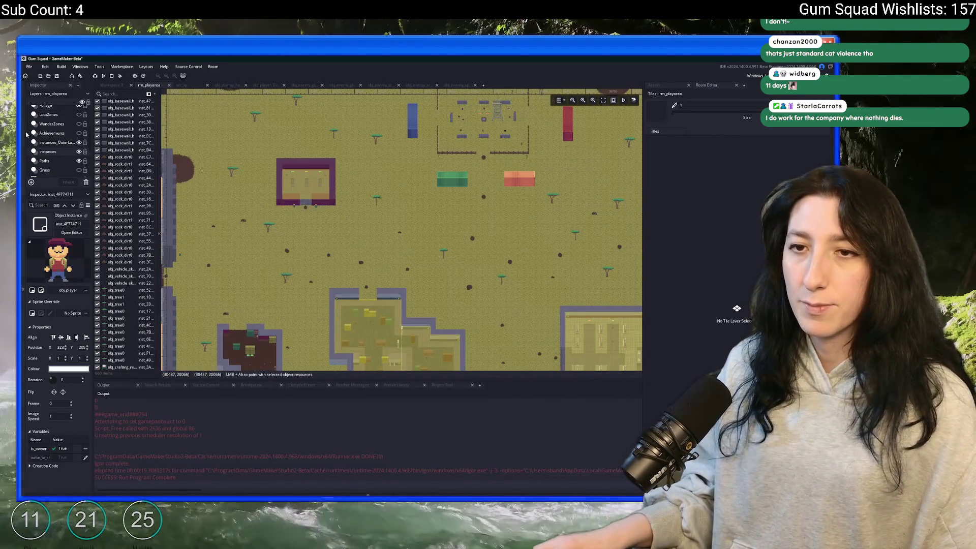
{"action": "scroll", "coordinate": [61, 138], "scroll_direction": "up", "scroll_amount": 3}
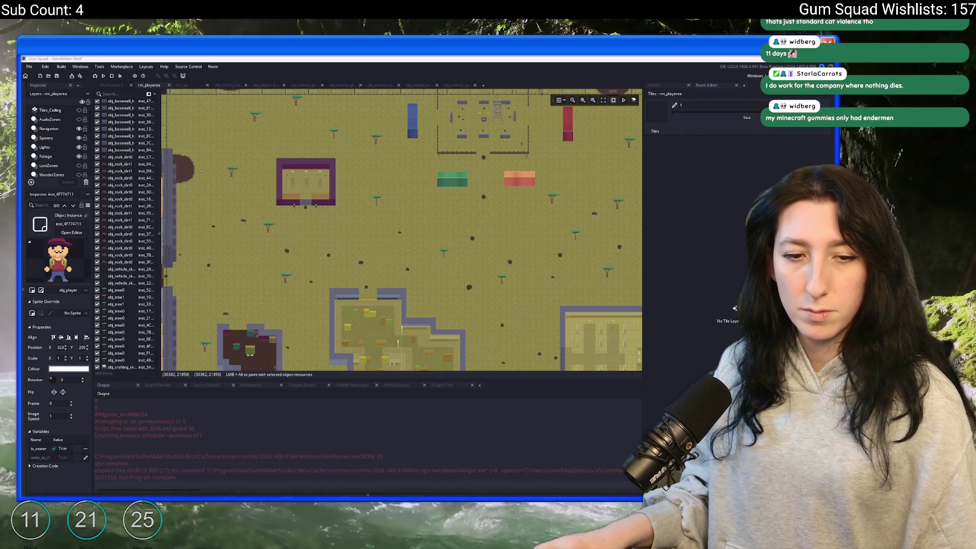
{"action": "left_click", "coordinate": [46, 138]}
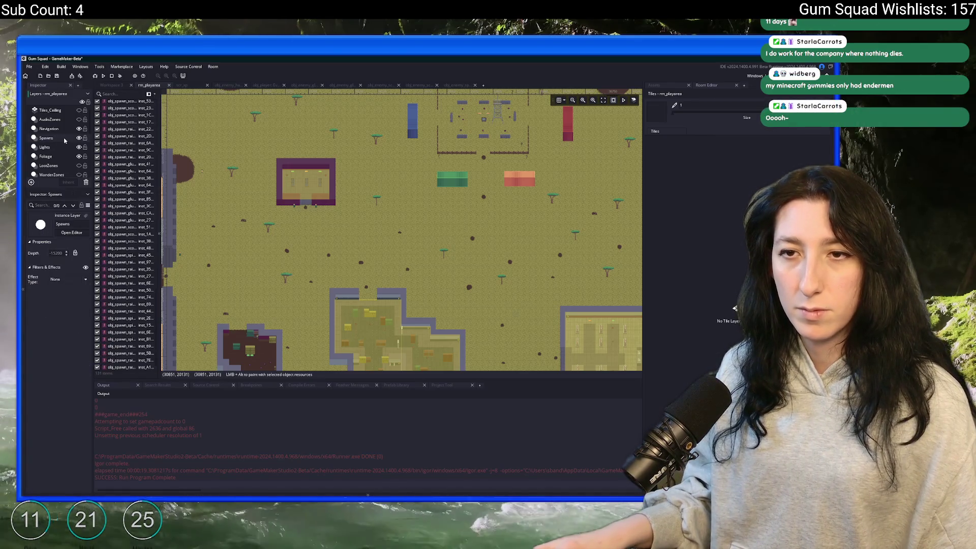
Step: Show the ChunksDebug grid over the room, then hide it again
{"action": "scroll", "coordinate": [50, 162], "scroll_direction": "down", "scroll_amount": 5}
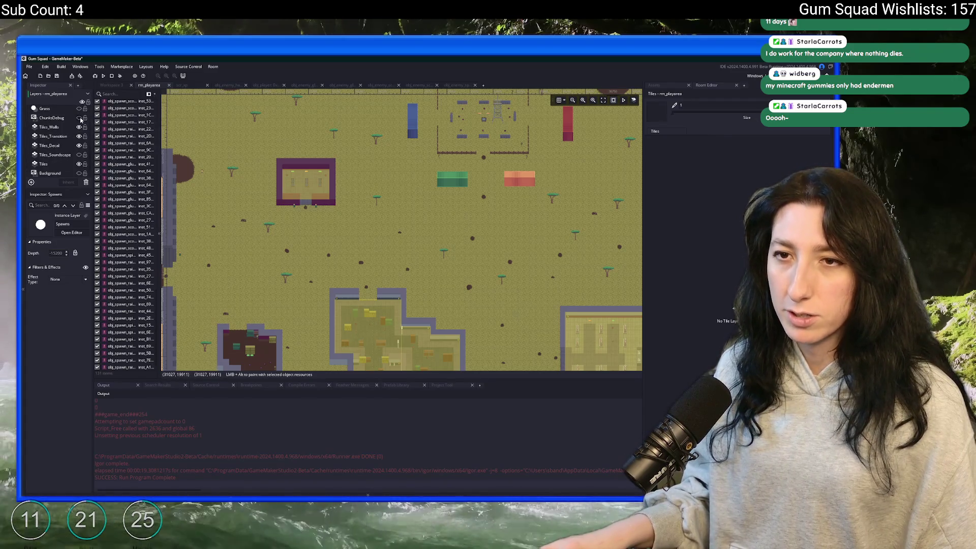
{"action": "left_click", "coordinate": [79, 118]}
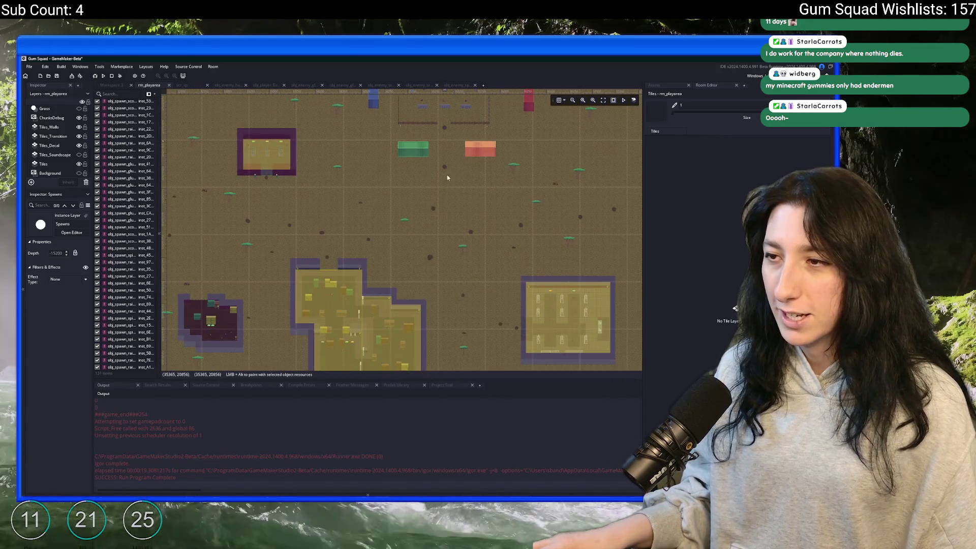
{"action": "scroll", "coordinate": [483, 201], "scroll_direction": "down", "scroll_amount": 5}
{"action": "scroll", "coordinate": [498, 193], "scroll_direction": "up", "scroll_amount": 5}
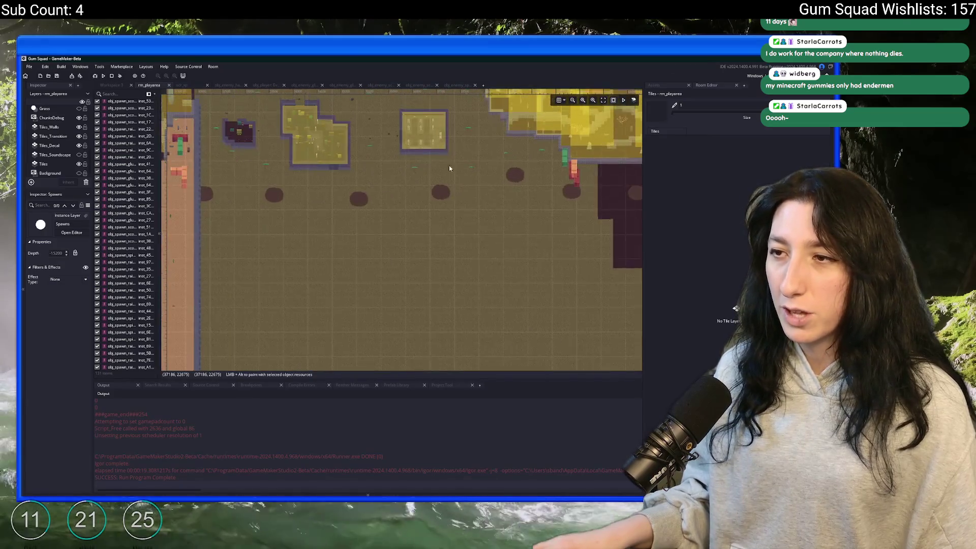
{"action": "scroll", "coordinate": [81, 165], "scroll_direction": "up", "scroll_amount": 2}
{"action": "left_click", "coordinate": [79, 157]}
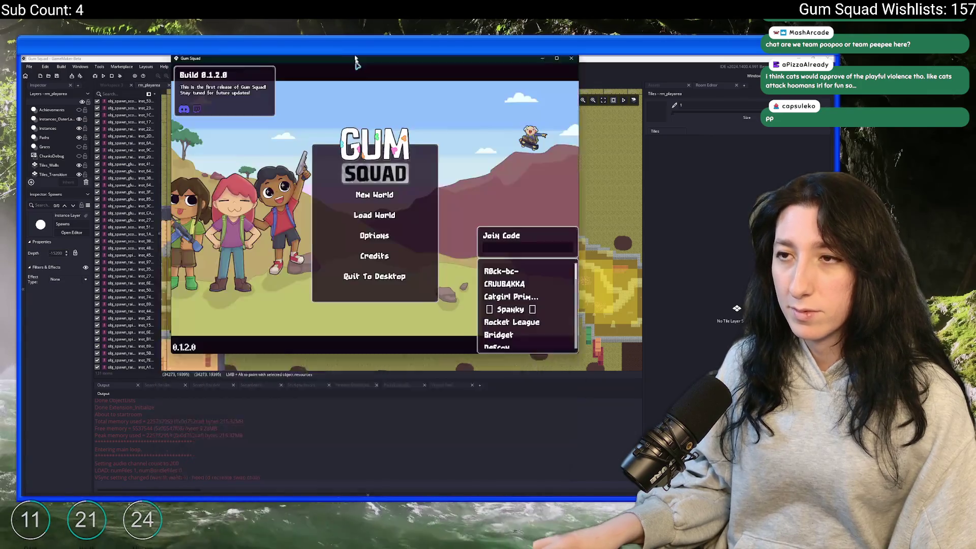
Step: Maximize the game window and set Master Volume to 0% under Options > Audio
{"action": "double_click", "coordinate": [357, 70]}
{"action": "left_click", "coordinate": [402, 327]}
{"action": "left_click", "coordinate": [418, 224]}
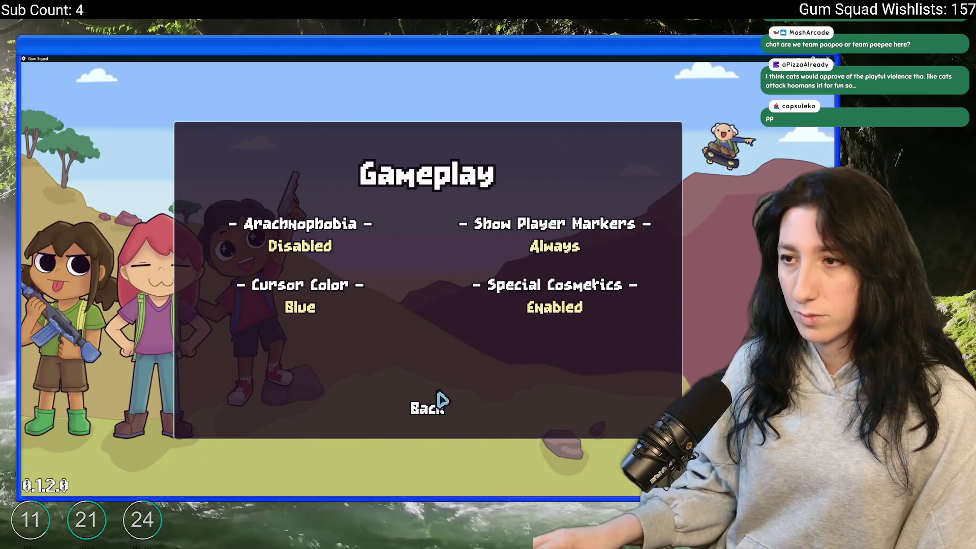
{"action": "left_click", "coordinate": [447, 407]}
{"action": "left_click", "coordinate": [426, 305]}
{"action": "left_click_drag", "start_coordinate": [391, 242], "coordinate": [200, 248]}
{"action": "left_click", "coordinate": [402, 376]}
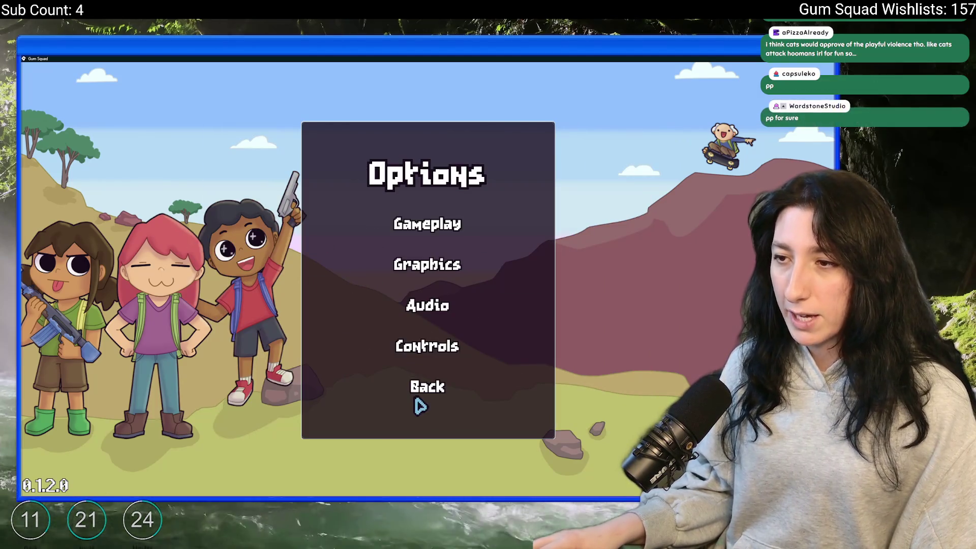
Step: Back at the main menu, start a New World and create its lobby
{"action": "left_click", "coordinate": [422, 387]}
{"action": "left_click", "coordinate": [427, 245]}
{"action": "left_click", "coordinate": [393, 380]}
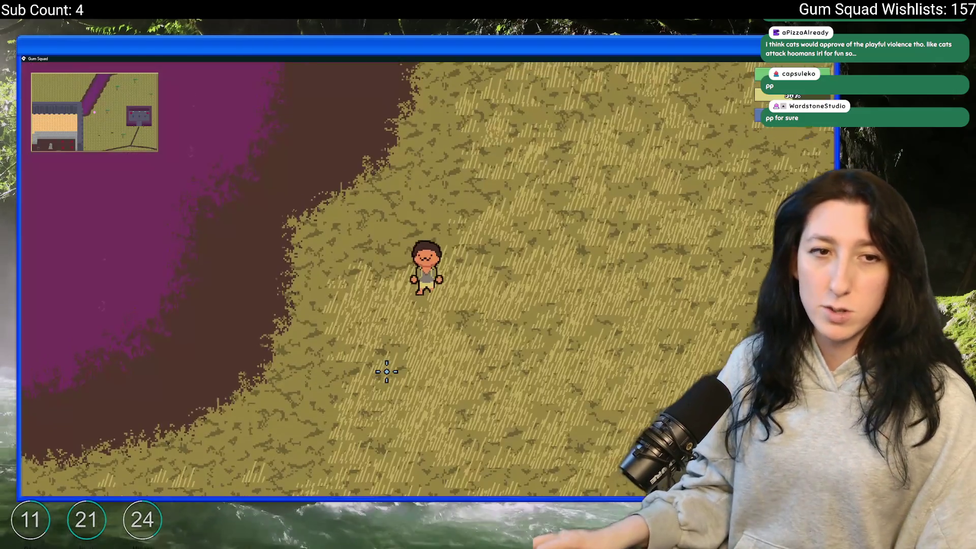
Step: Equip the gun in the hand slot from the inventory
{"action": "key", "text": "Tab"}
{"action": "left_click", "coordinate": [172, 328]}
{"action": "key", "text": "Tab"}
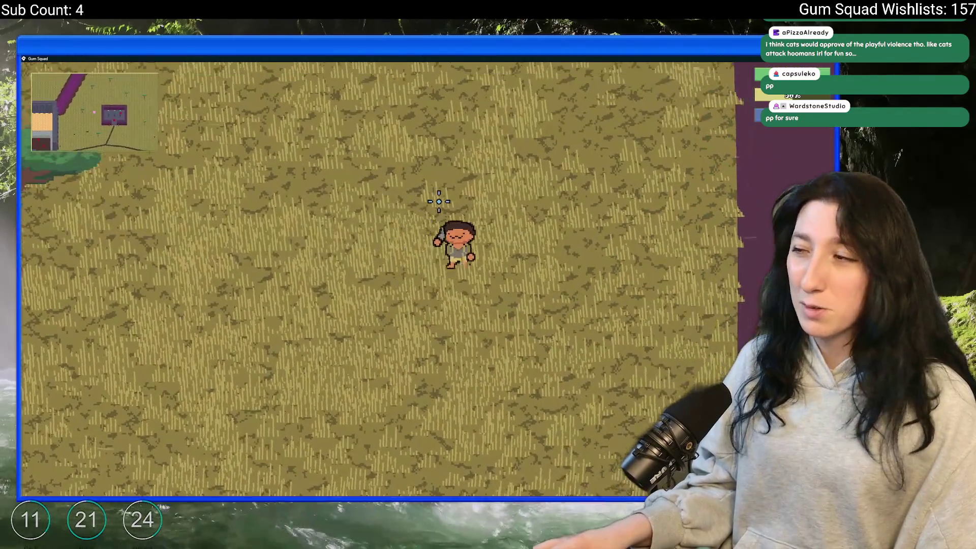
Step: Walk the character right across the wheat field, then up and left into the lab
{"action": "key", "text": "d"}
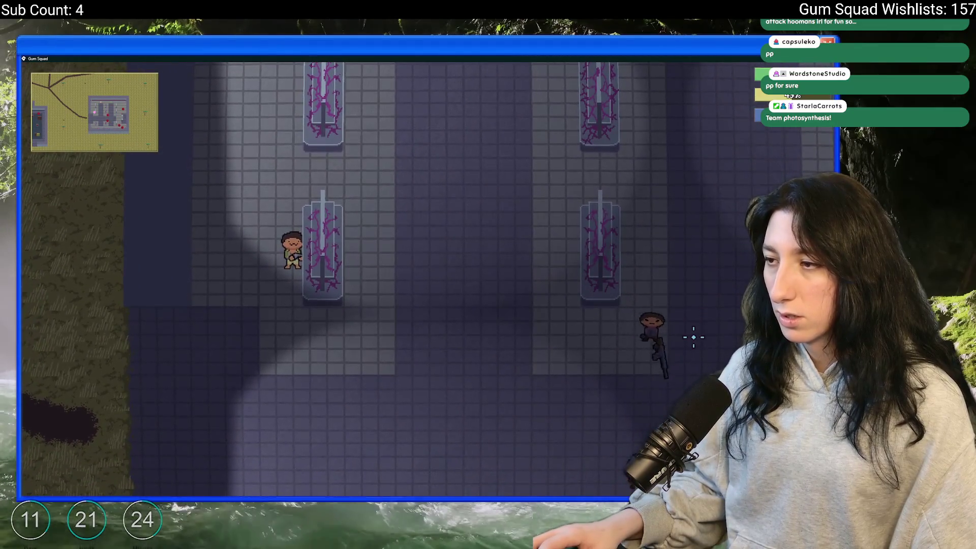
{"action": "key", "text": "w"}
{"action": "key", "text": "a"}
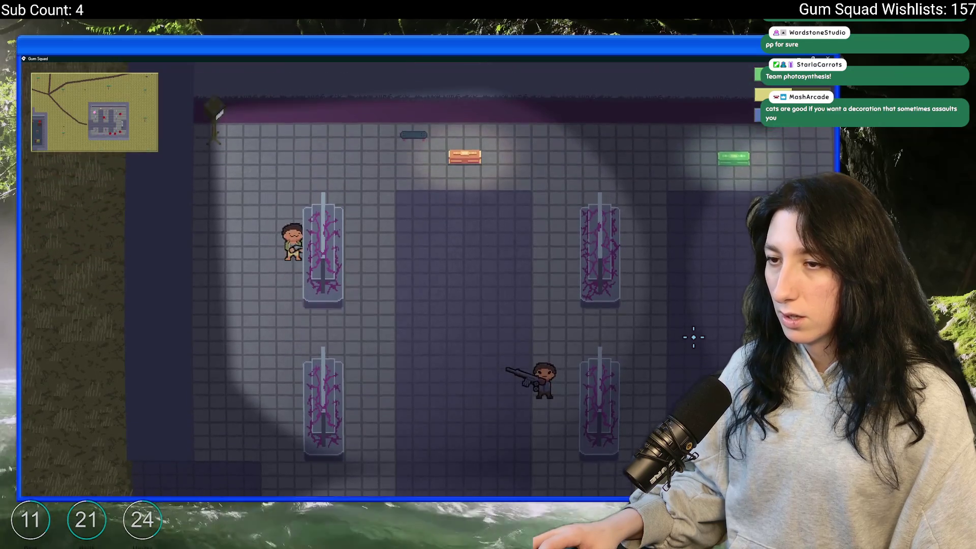
{"action": "key", "text": "w"}
{"action": "key", "text": "a"}
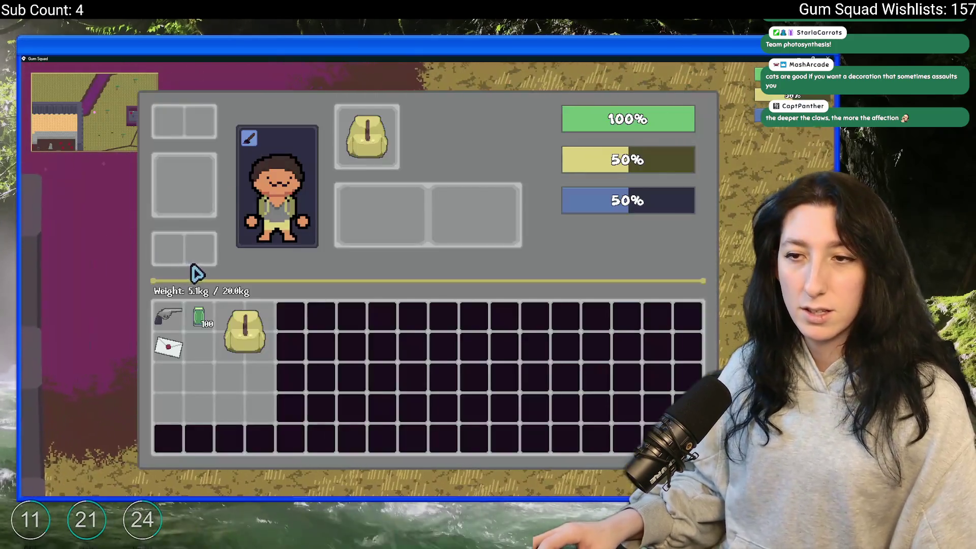
Step: Equip the Pea Shooter, then walk across the field, along the building's top and down through it
{"action": "right_click", "coordinate": [167, 316]}
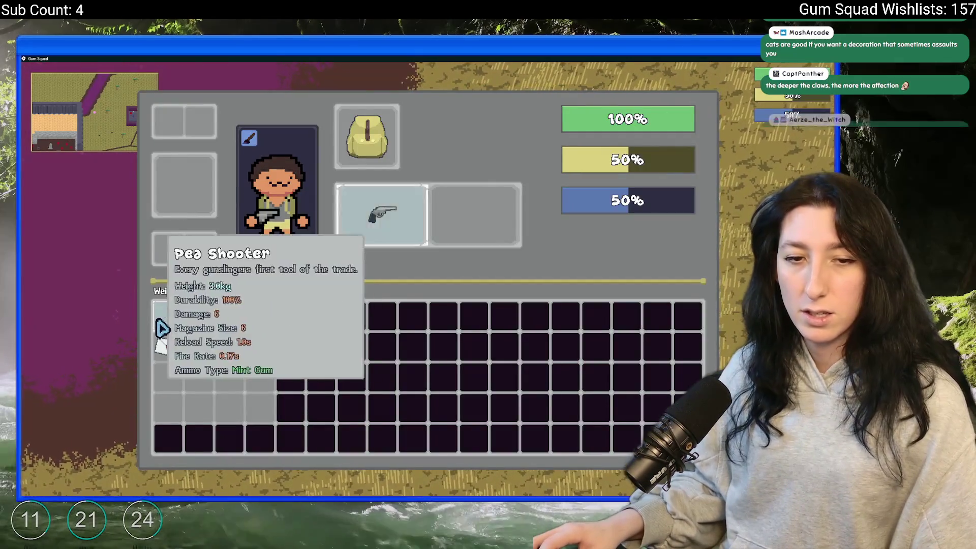
{"action": "key", "text": "Tab"}
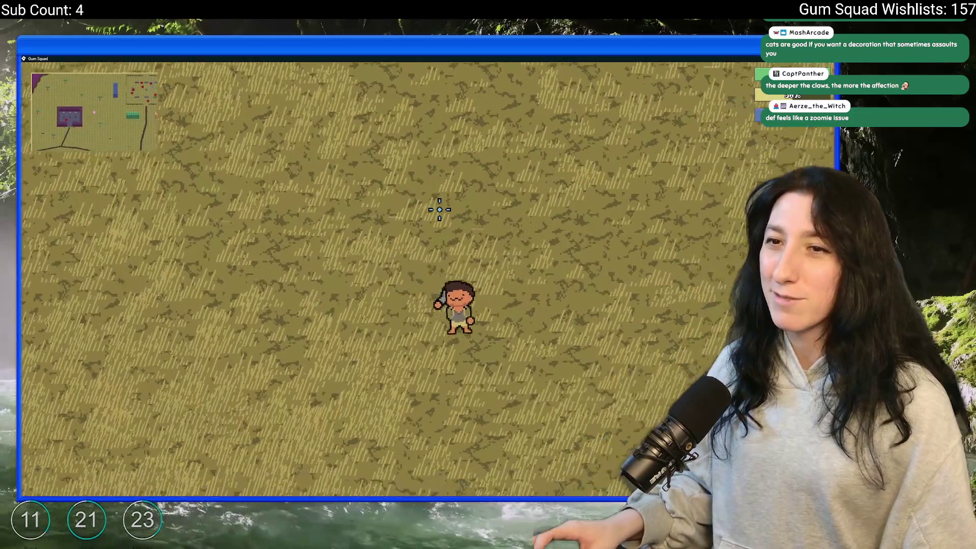
{"action": "key", "text": "s+d"}
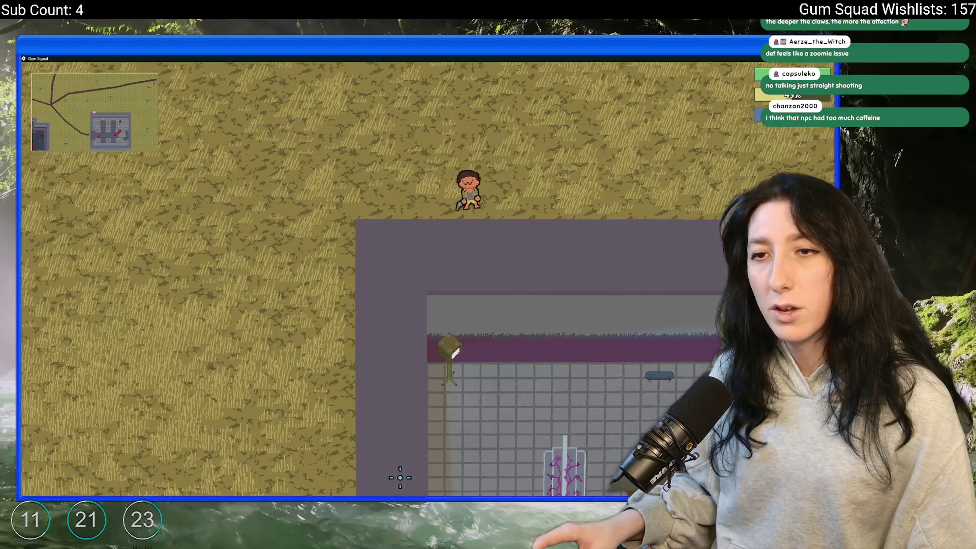
{"action": "key", "text": "a"}
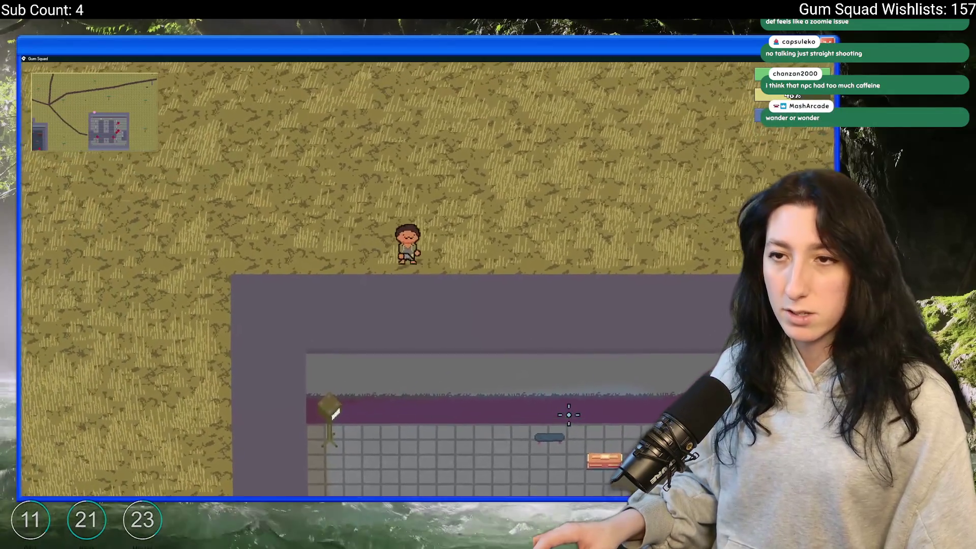
{"action": "key", "text": "w"}
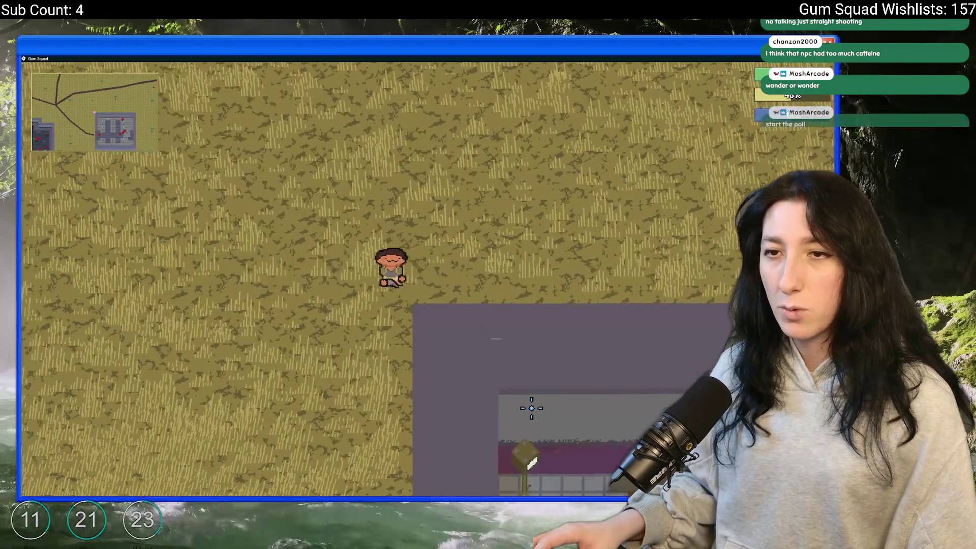
{"action": "key", "text": "d"}
{"action": "key", "text": "s"}
{"action": "key", "text": "d"}
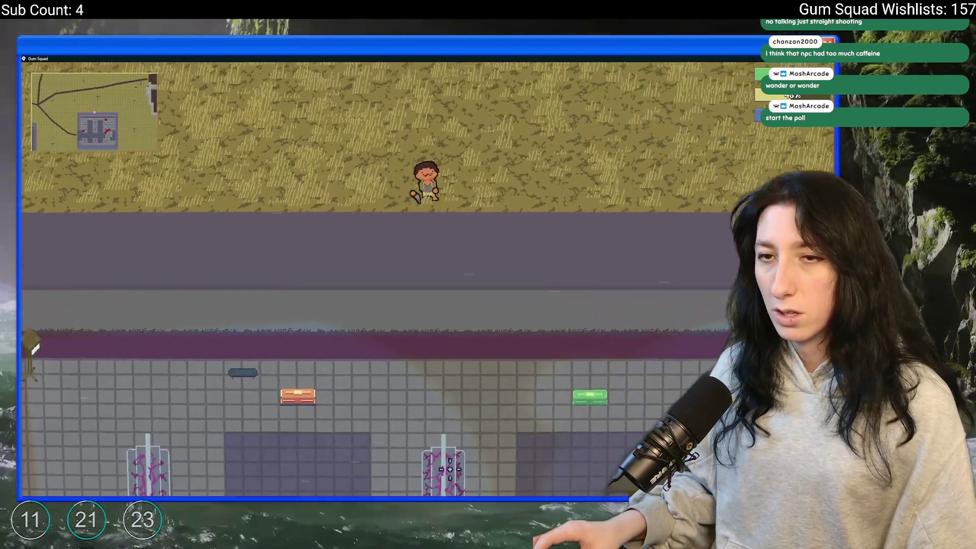
{"action": "key", "text": "d"}
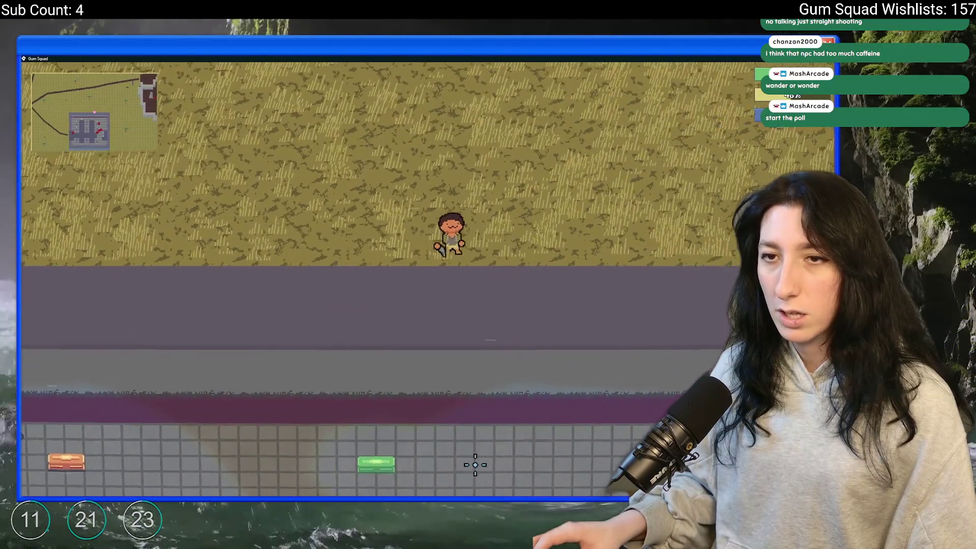
{"action": "key", "text": "d"}
{"action": "key", "text": "s"}
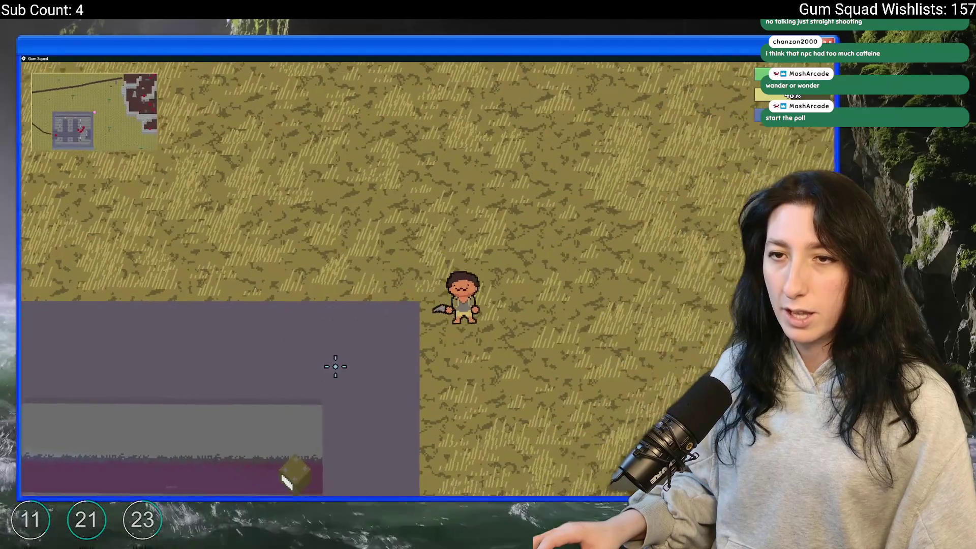
{"action": "key", "text": "s"}
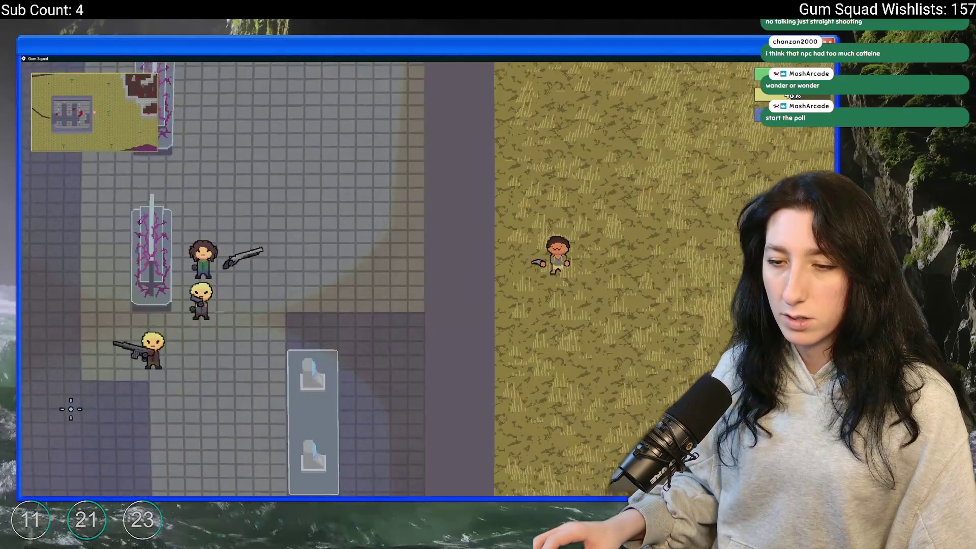
{"action": "key", "text": "s"}
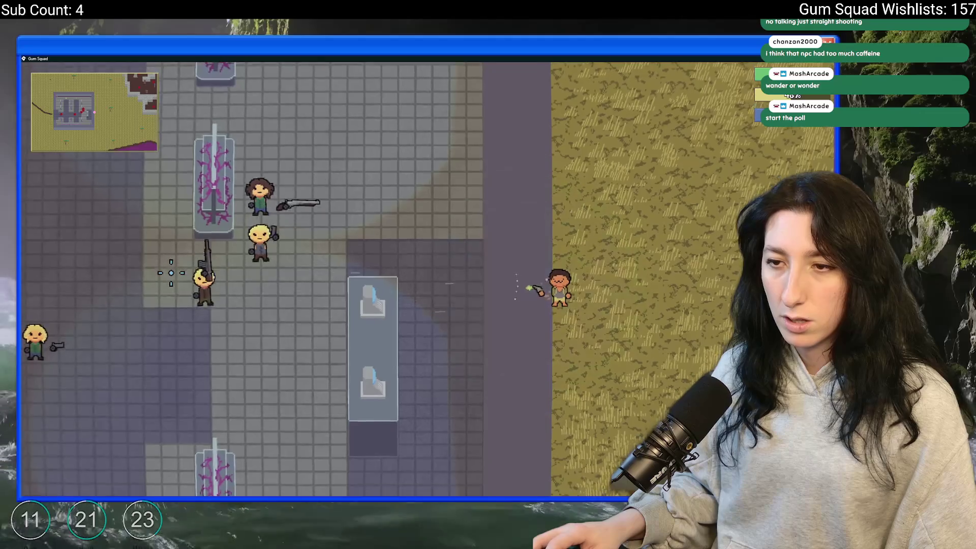
{"action": "key", "text": "s"}
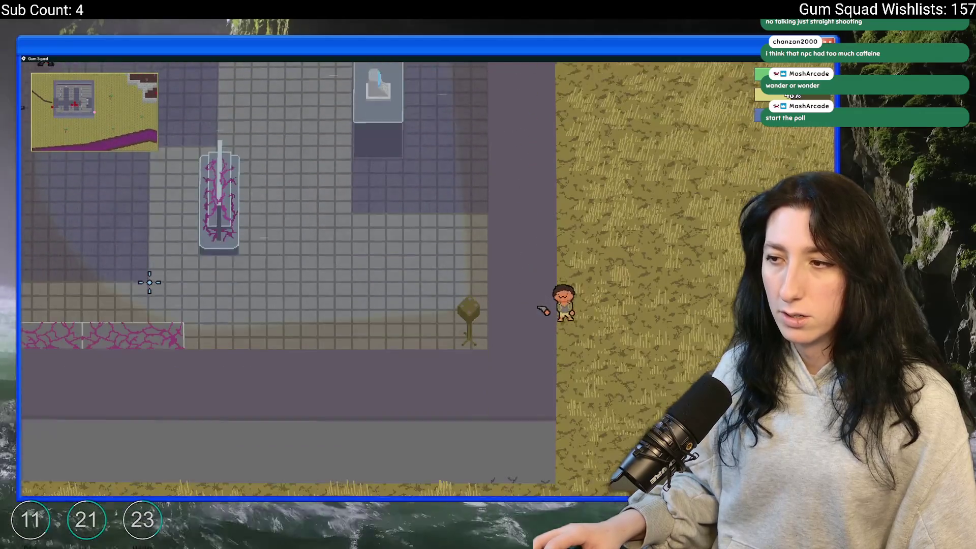
Step: Walk around the building's right side, north into the field and back right, then stop the playtest
{"action": "key", "text": "d"}
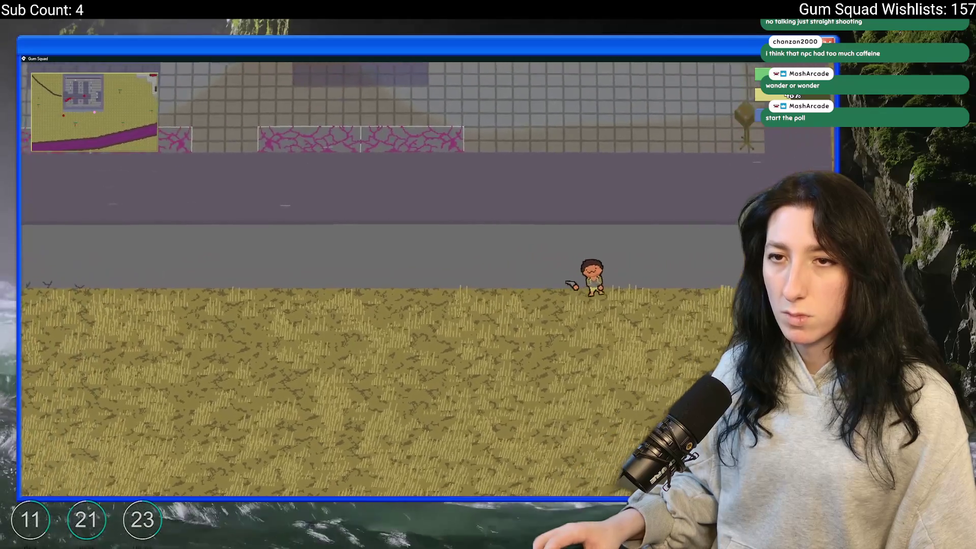
{"action": "key", "text": "d"}
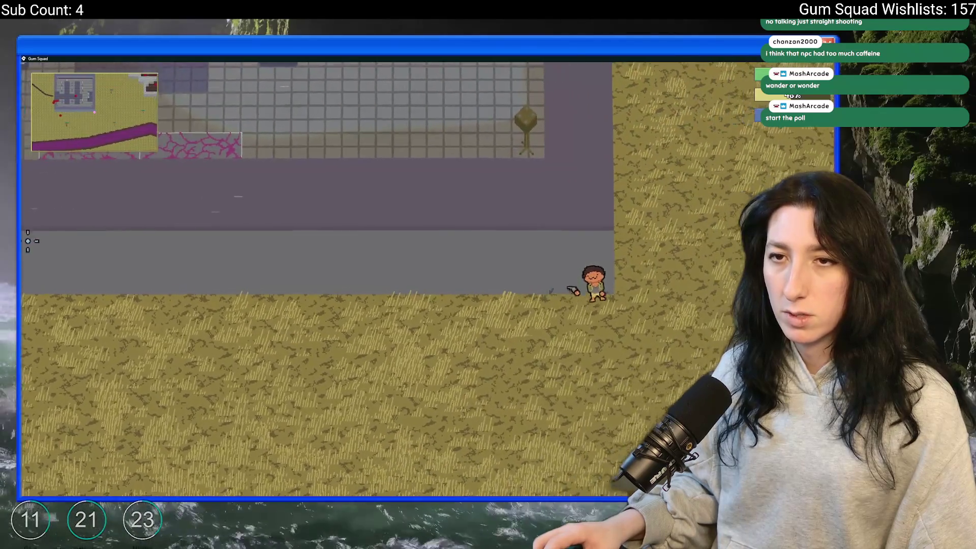
{"action": "key", "text": "w"}
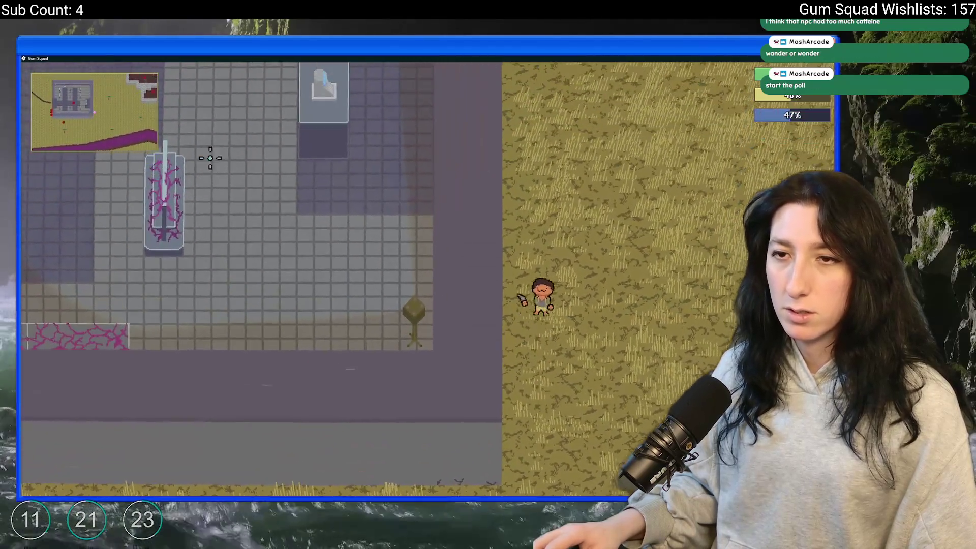
{"action": "key", "text": "w"}
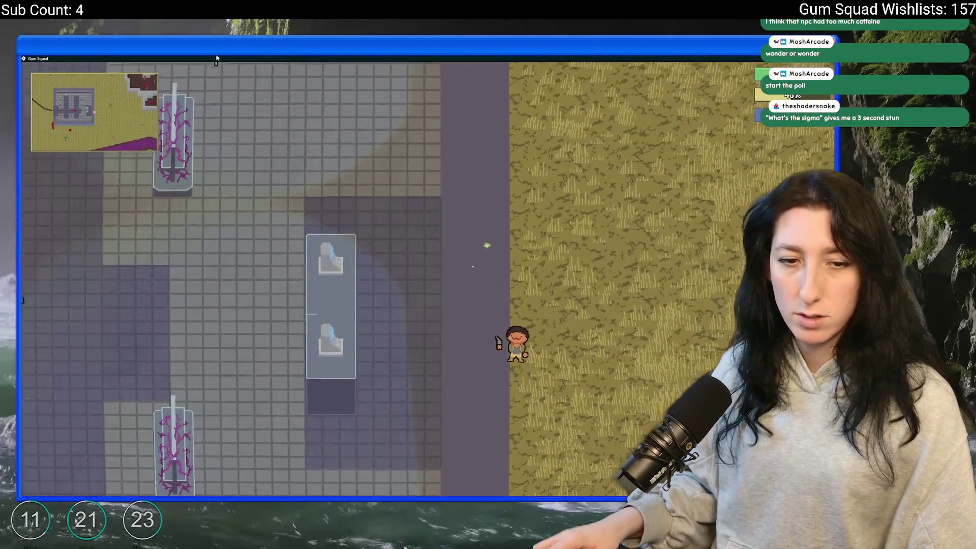
{"action": "key", "text": "w"}
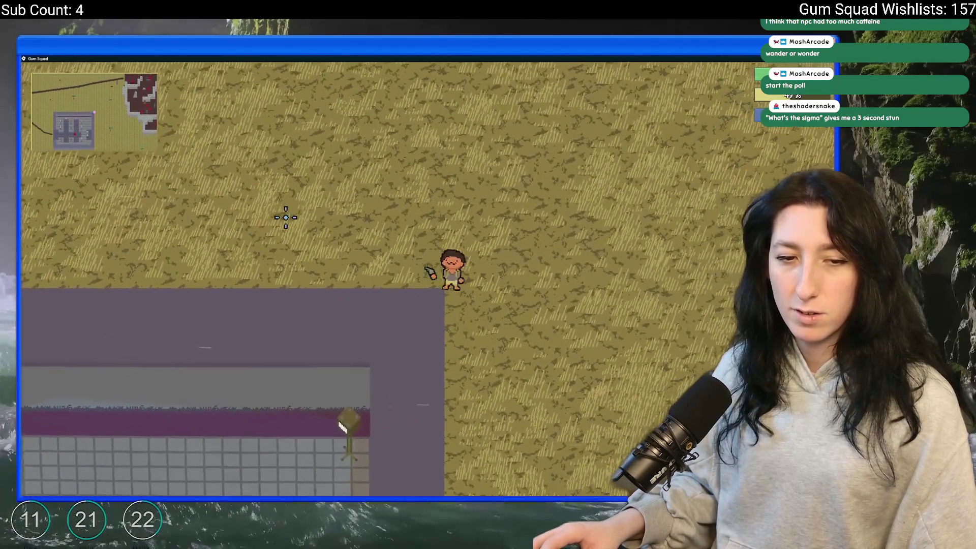
{"action": "key", "text": "w"}
{"action": "key", "text": "a"}
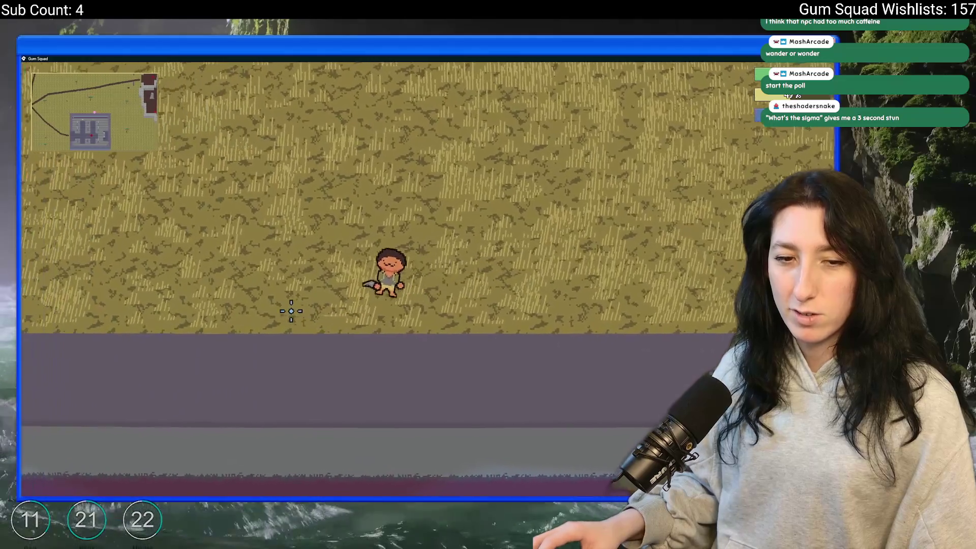
{"action": "key", "text": "a"}
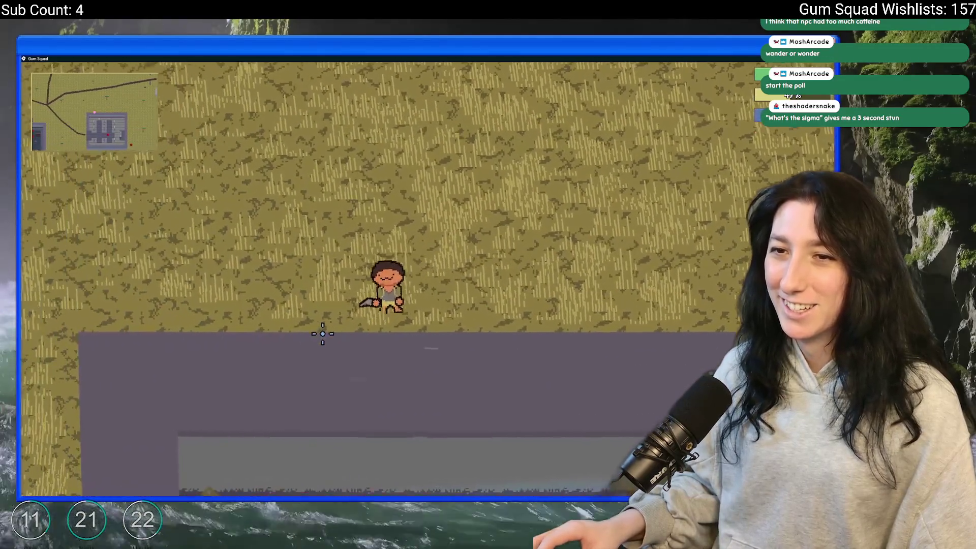
{"action": "key", "text": "a"}
{"action": "key", "text": "w"}
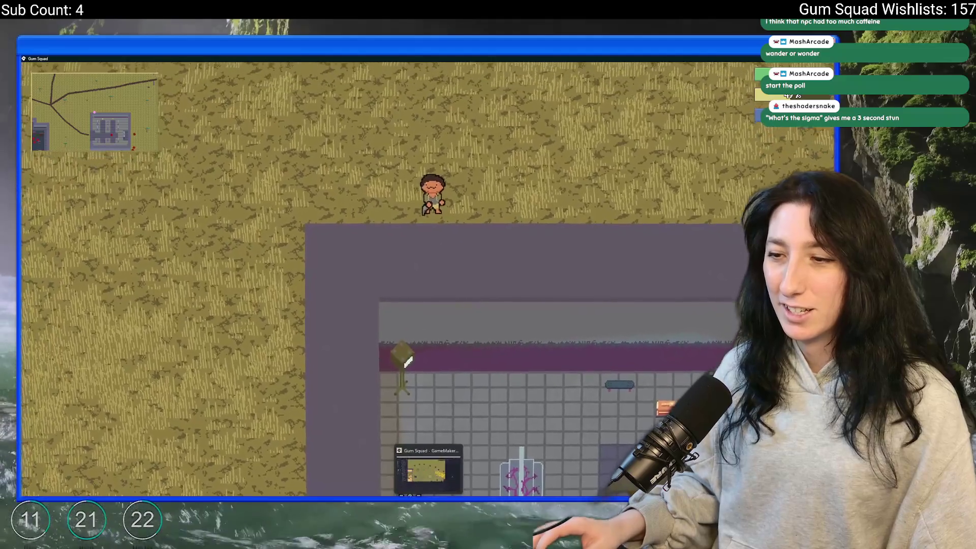
{"action": "key", "text": "w"}
{"action": "key", "text": "d"}
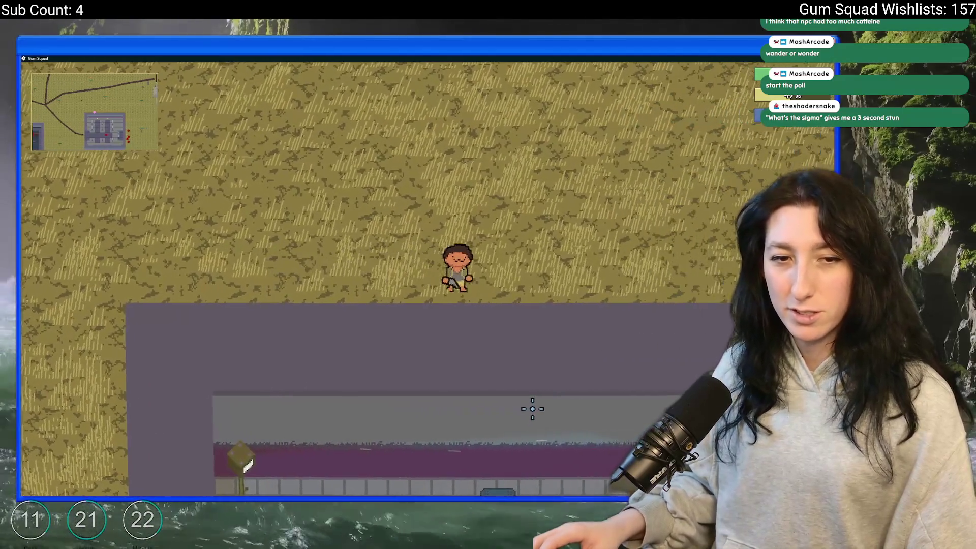
{"action": "key", "text": "d"}
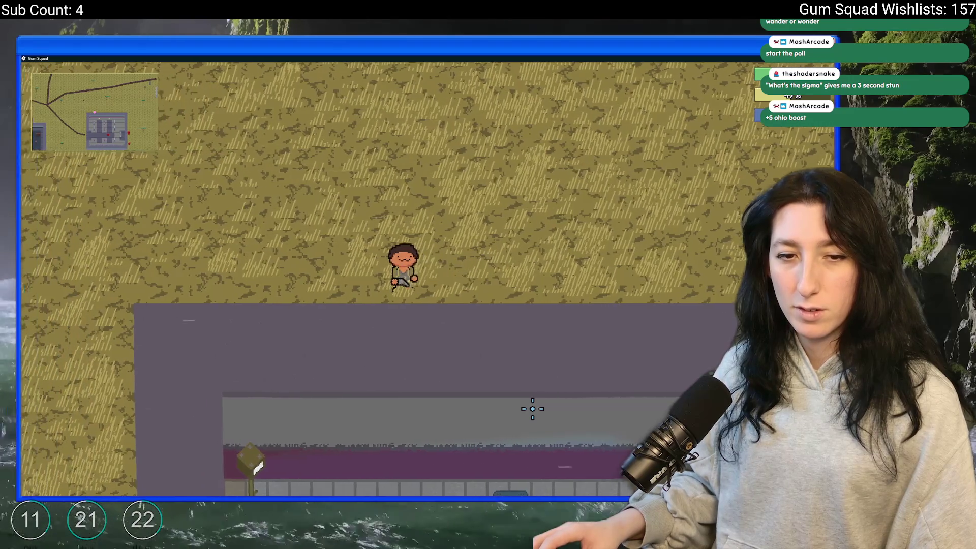
{"action": "key", "text": "d"}
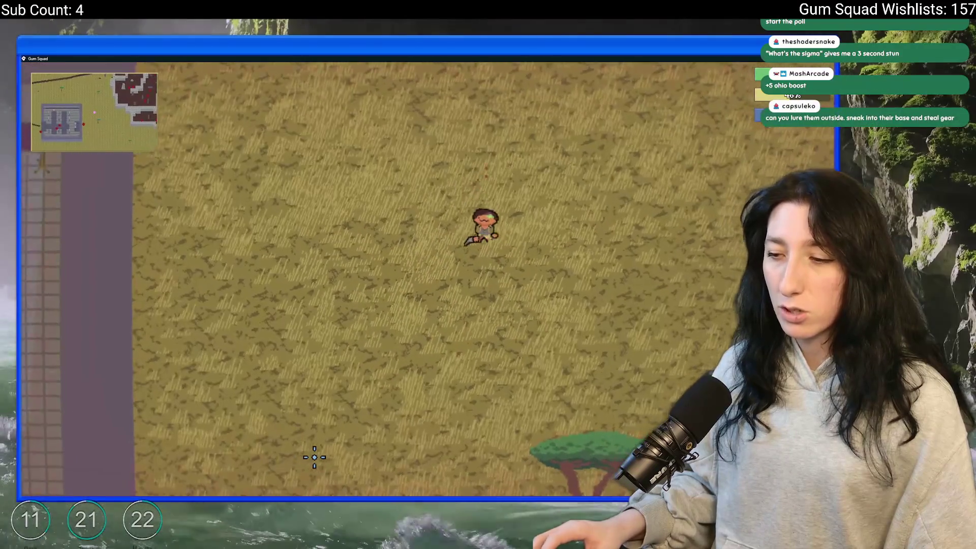
{"action": "key", "text": "Escape"}
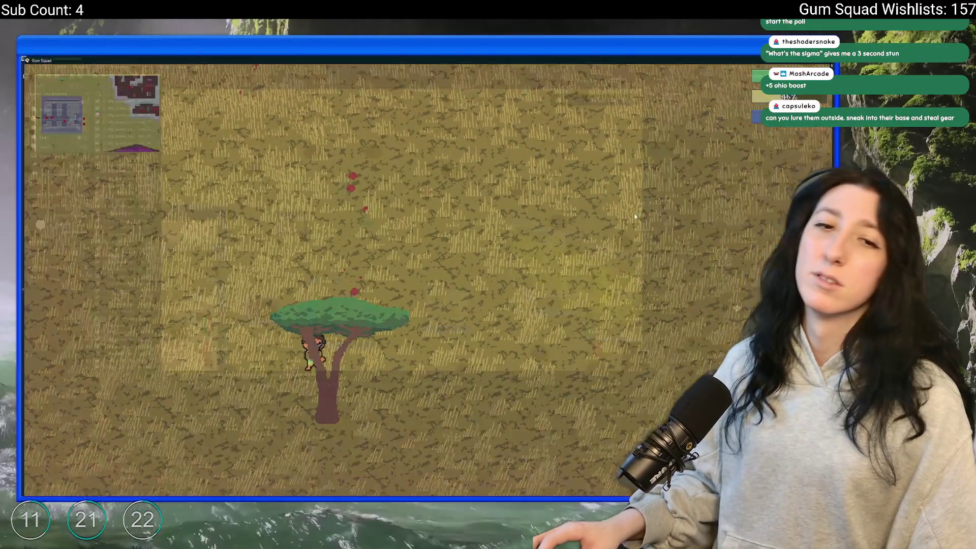
Step: Find obj_enemy_glummer through the asset search and open it
{"action": "scroll", "coordinate": [336, 212], "scroll_direction": "down", "scroll_amount": 3}
{"action": "scroll", "coordinate": [336, 213], "scroll_direction": "right", "scroll_amount": 3}
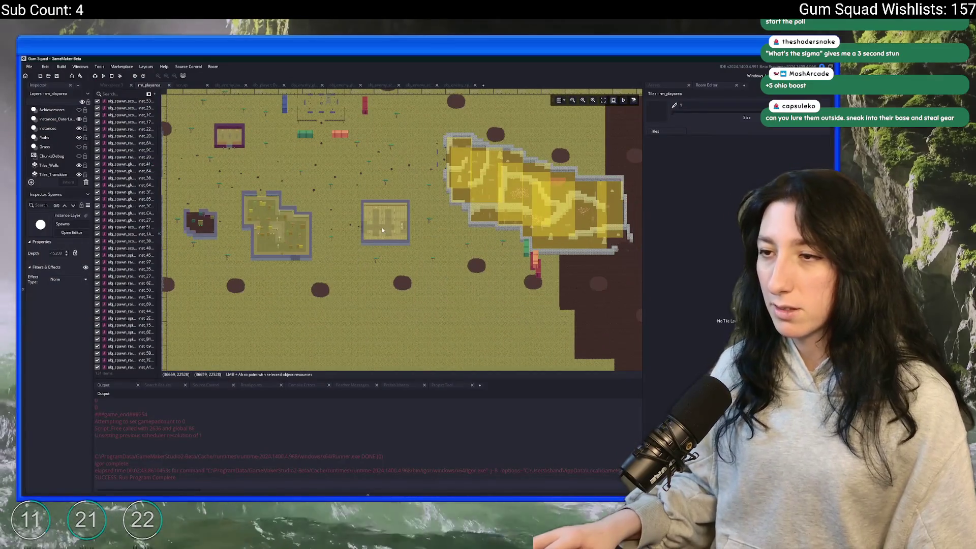
{"action": "scroll", "coordinate": [383, 225], "scroll_direction": "up", "scroll_amount": 6}
{"action": "scroll", "coordinate": [56, 137], "scroll_direction": "up", "scroll_amount": 3}
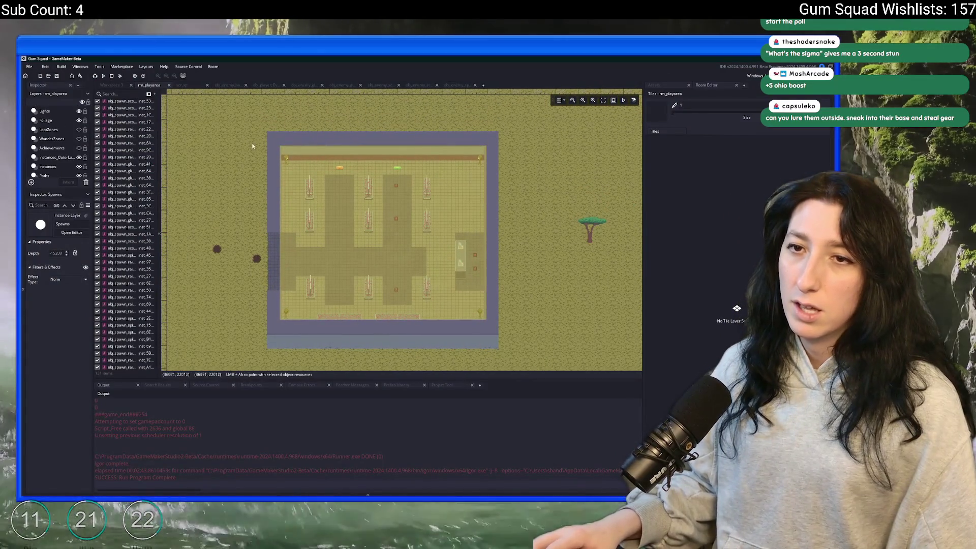
{"action": "key", "text": "ctrl+t"}
{"action": "type", "text": "raider"}
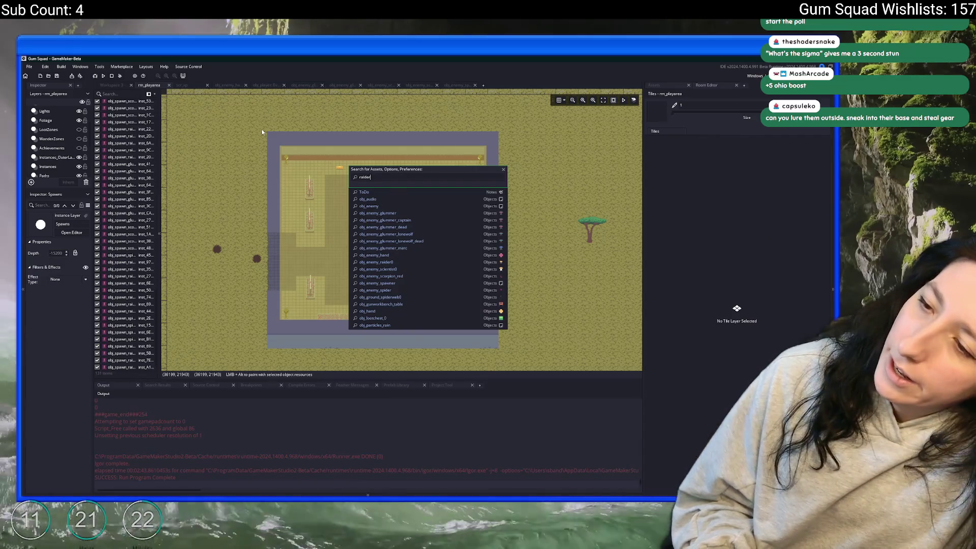
{"action": "type", "text": "enemy_glum"}
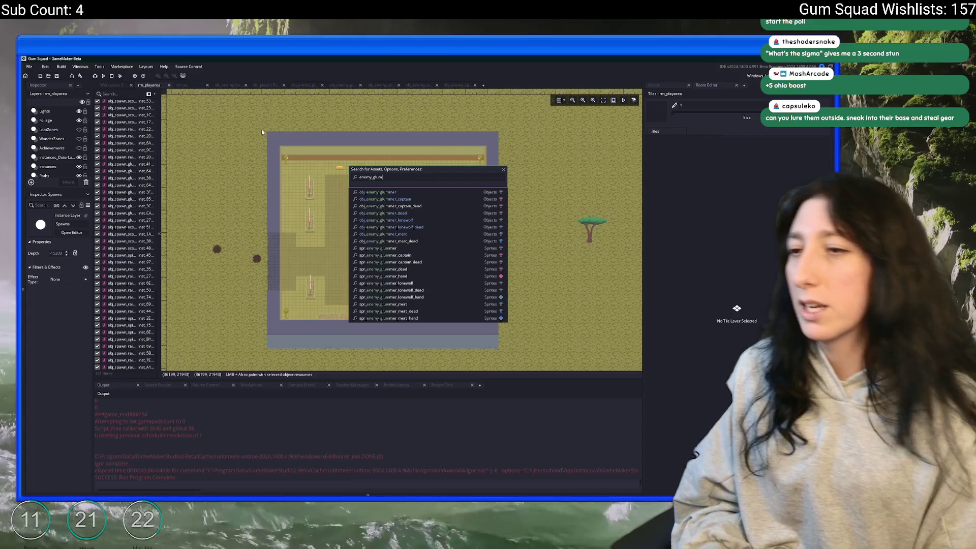
{"action": "key", "text": "Return"}
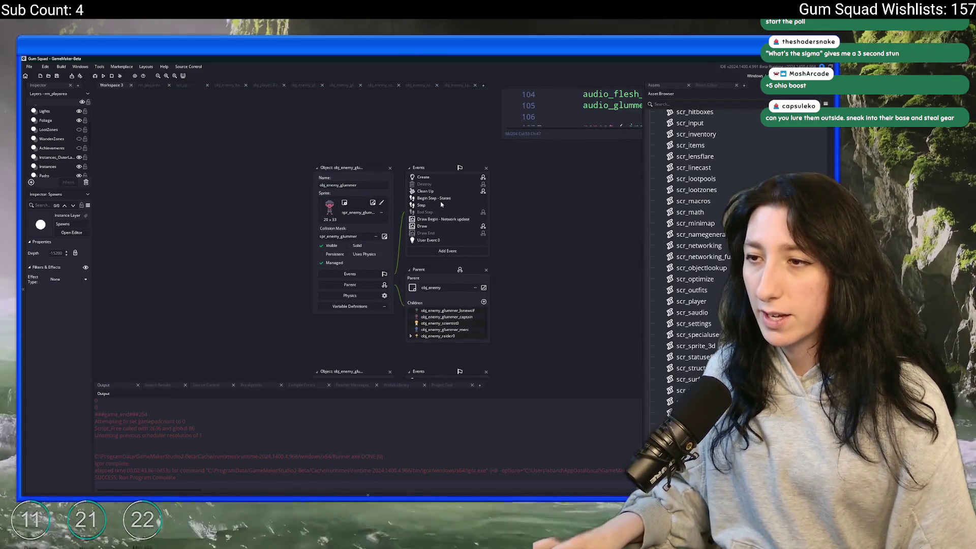
Step: Open the glummer's Begin Step event code, enlarge the editor, and start a Find
{"action": "left_click", "coordinate": [487, 197]}
{"action": "left_click", "coordinate": [371, 208]}
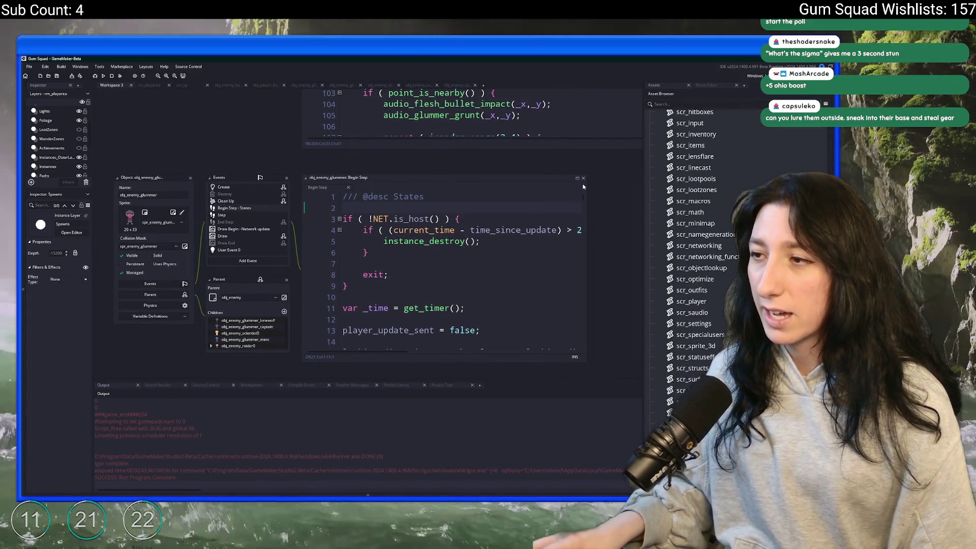
{"action": "left_click", "coordinate": [577, 177]}
{"action": "key", "text": "ctrl+f"}
Step: Search for 'investigate', jump to the EnemyState.Investigate case, and close the search panel
{"action": "type", "text": "invest"}
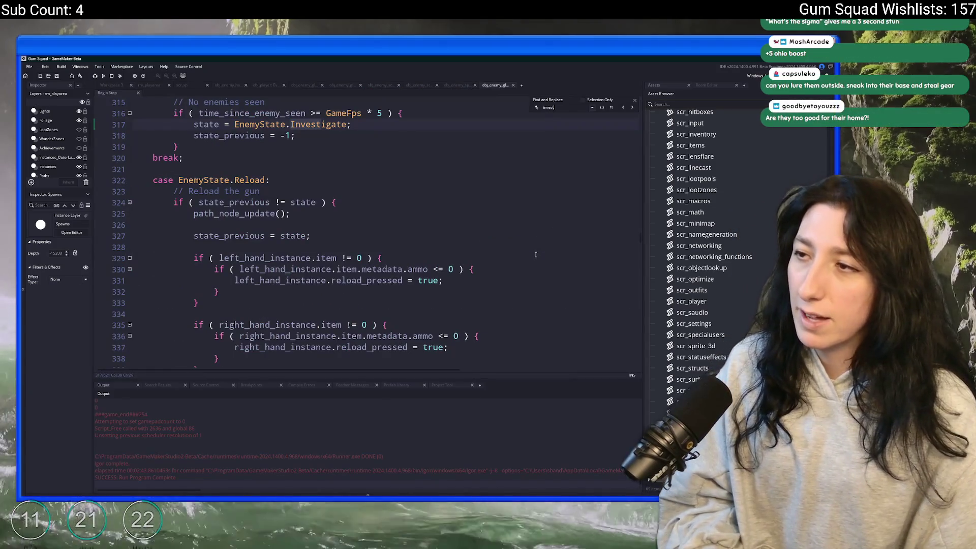
{"action": "type", "text": "igate"}
{"action": "left_click", "coordinate": [633, 108]}
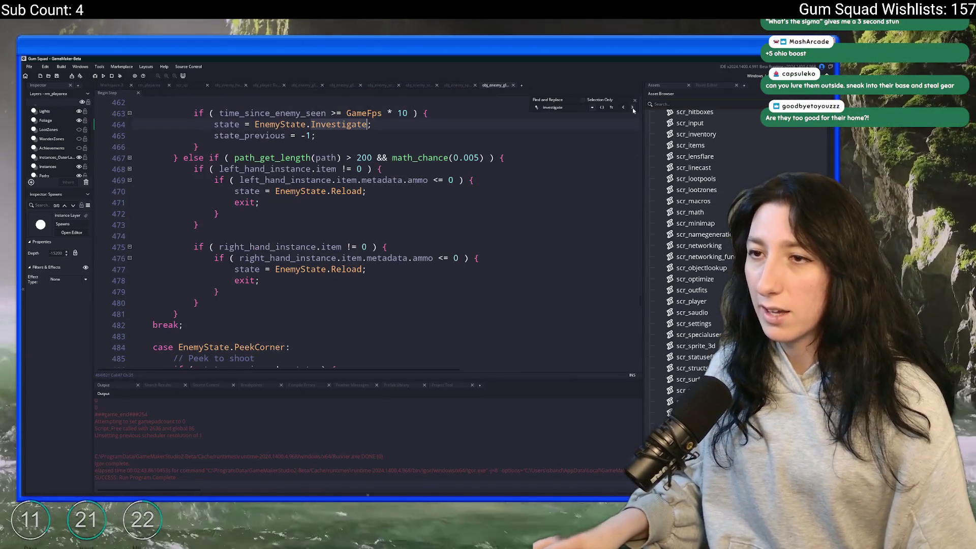
{"action": "key", "text": "Down"}
{"action": "key", "text": "Down"}
{"action": "key", "text": "Down"}
{"action": "scroll", "coordinate": [320, 256], "scroll_direction": "up", "scroll_amount": 2}
{"action": "scroll", "coordinate": [320, 255], "scroll_direction": "down", "scroll_amount": 8}
{"action": "scroll", "coordinate": [320, 255], "scroll_direction": "down", "scroll_amount": 15}
{"action": "scroll", "coordinate": [282, 253], "scroll_direction": "down", "scroll_amount": 3}
{"action": "left_click", "coordinate": [356, 180]}
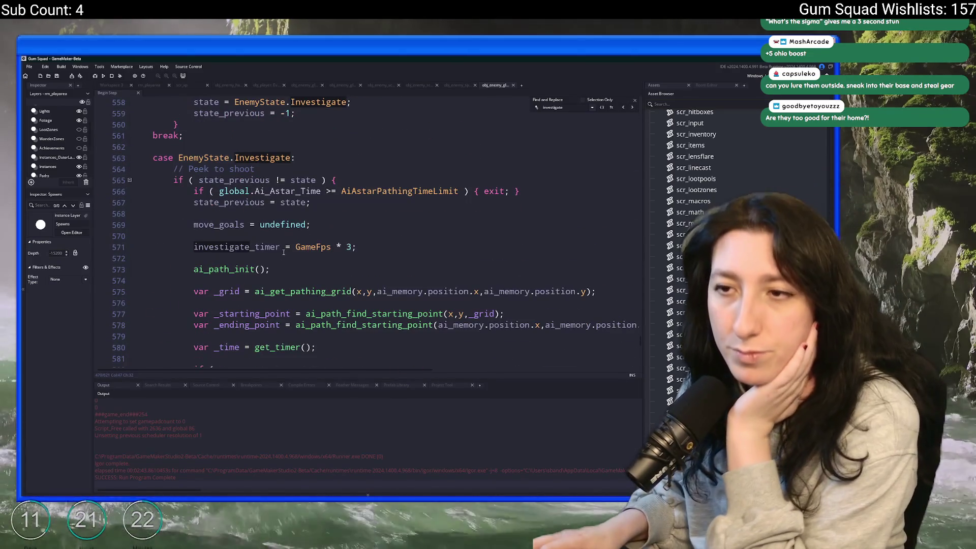
{"action": "left_click", "coordinate": [635, 103]}
Step: Widen the code editor and read the Investigate case's AiAstarPathingTimeLimit check on line 566 onward
{"action": "left_click_drag", "start_coordinate": [644, 137], "coordinate": [712, 138]}
{"action": "left_click", "coordinate": [580, 192]}
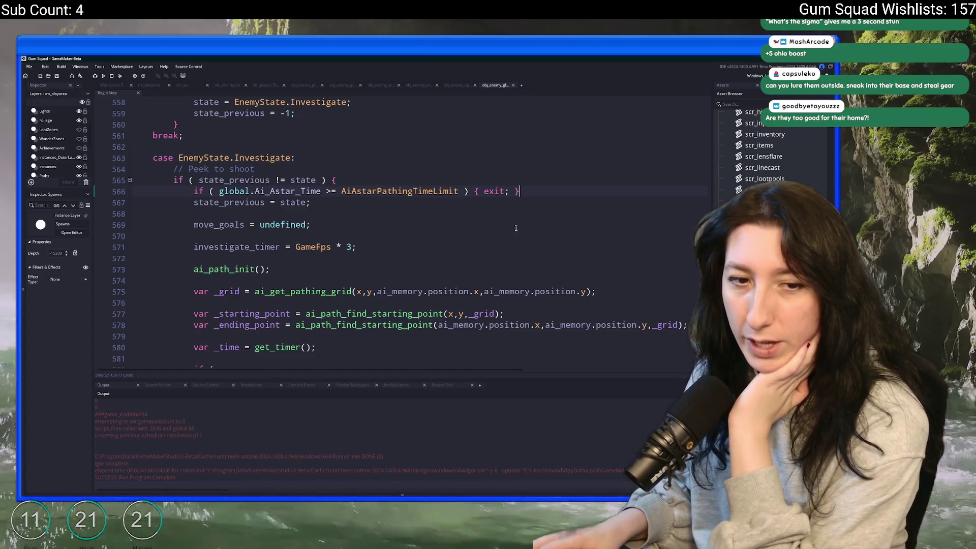
{"action": "scroll", "coordinate": [530, 185], "scroll_direction": "down", "scroll_amount": 1}
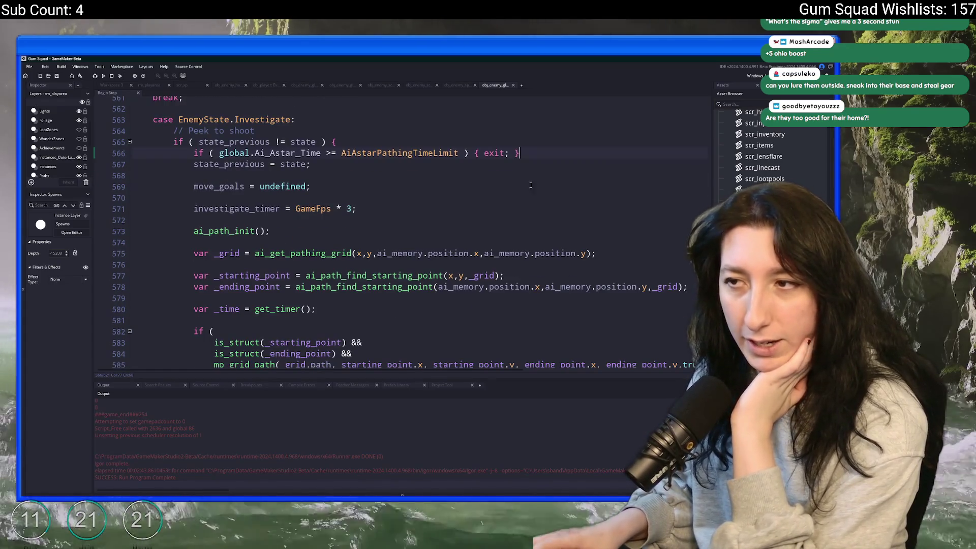
{"action": "left_click", "coordinate": [425, 152]}
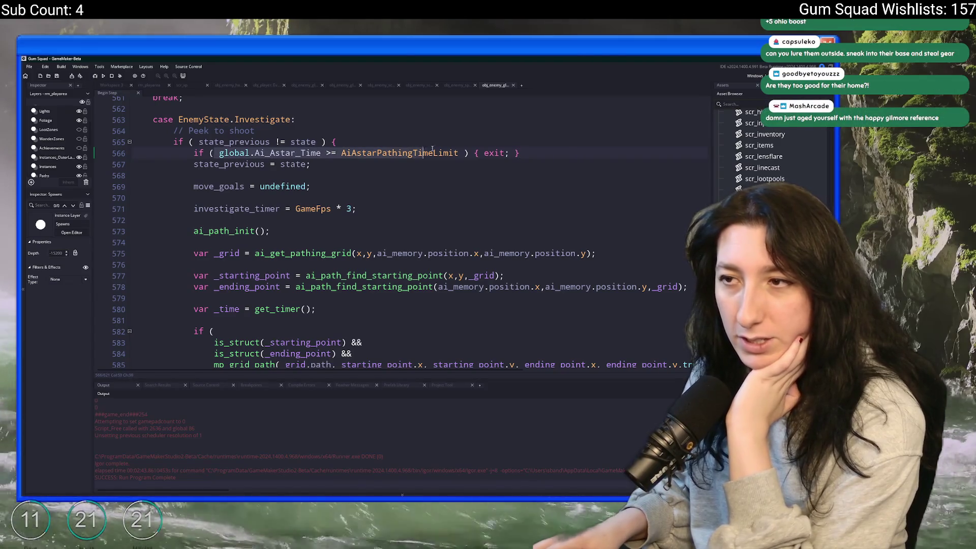
{"action": "left_click", "coordinate": [398, 153]}
{"action": "scroll", "coordinate": [374, 217], "scroll_direction": "down", "scroll_amount": 1}
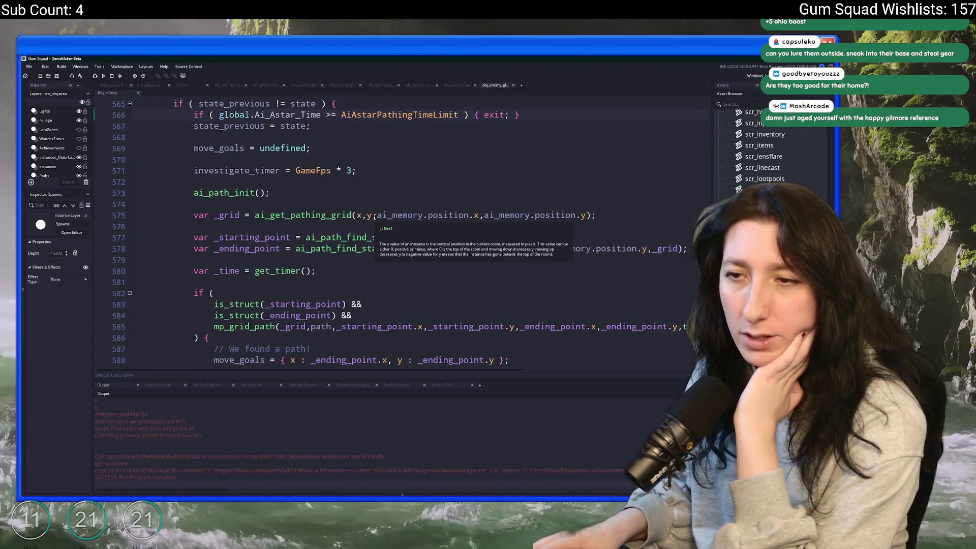
{"action": "scroll", "coordinate": [374, 217], "scroll_direction": "down", "scroll_amount": 9}
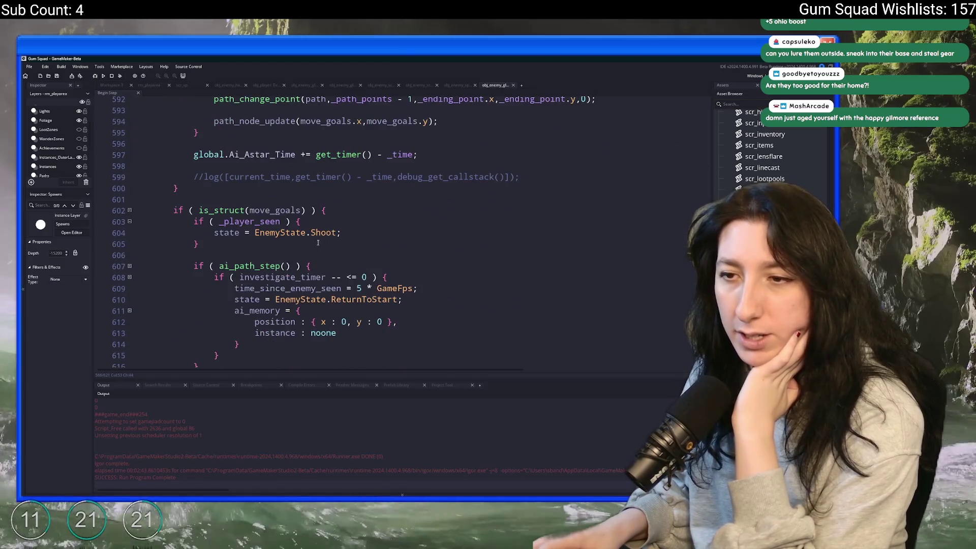
{"action": "scroll", "coordinate": [319, 243], "scroll_direction": "down", "scroll_amount": 1}
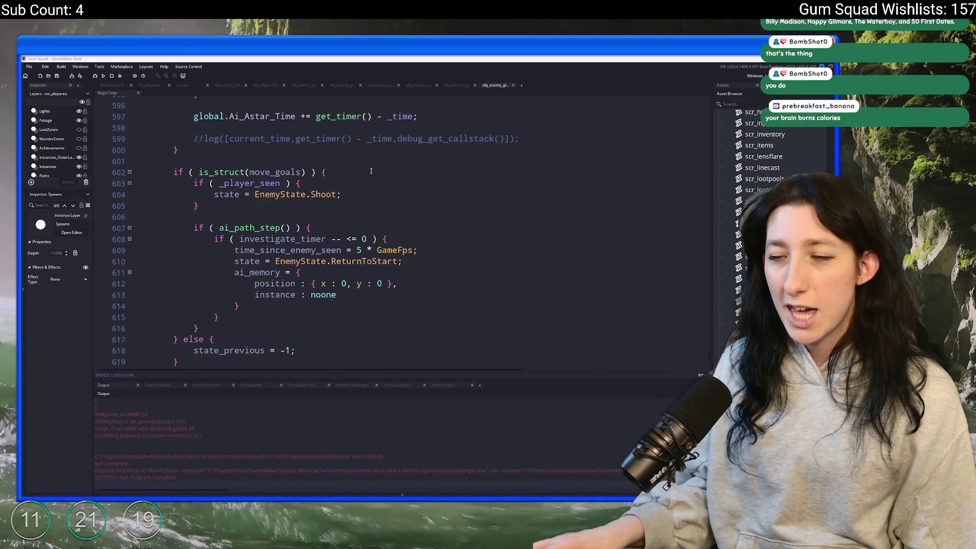
Step: Scroll through the glummer state code around line 609
{"action": "left_click", "coordinate": [370, 182]}
{"action": "left_click", "coordinate": [368, 193]}
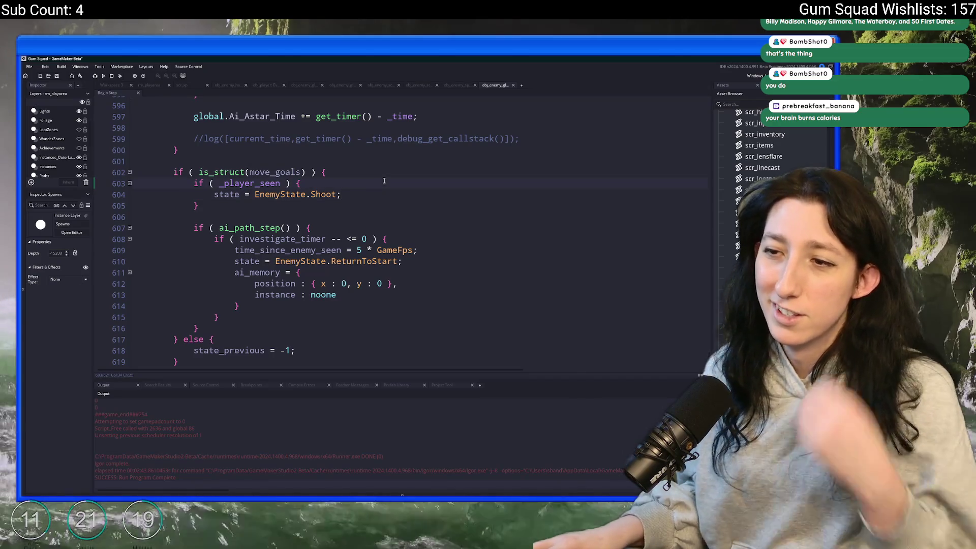
{"action": "scroll", "coordinate": [366, 163], "scroll_direction": "down", "scroll_amount": 2}
{"action": "scroll", "coordinate": [372, 144], "scroll_direction": "up", "scroll_amount": 7}
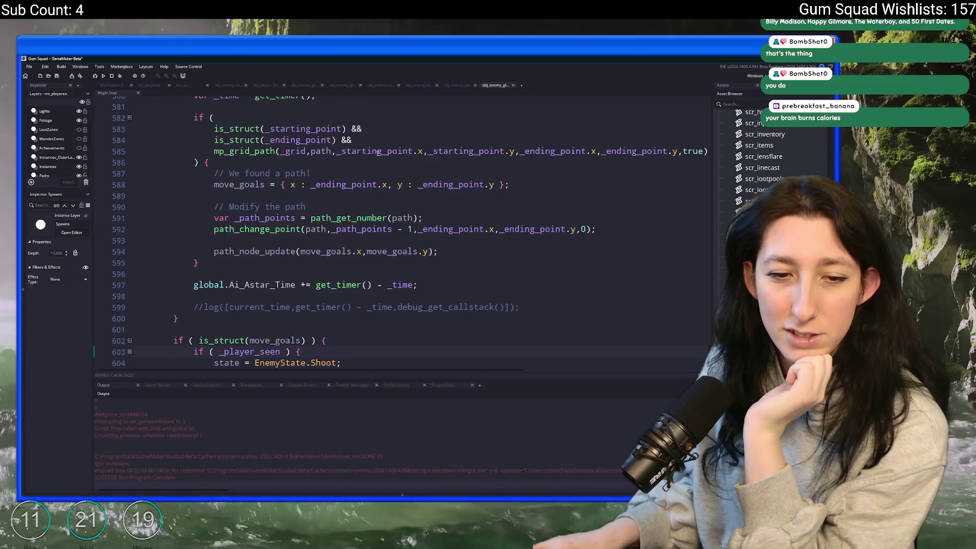
{"action": "scroll", "coordinate": [378, 152], "scroll_direction": "down", "scroll_amount": 3}
{"action": "scroll", "coordinate": [378, 153], "scroll_direction": "down", "scroll_amount": 4}
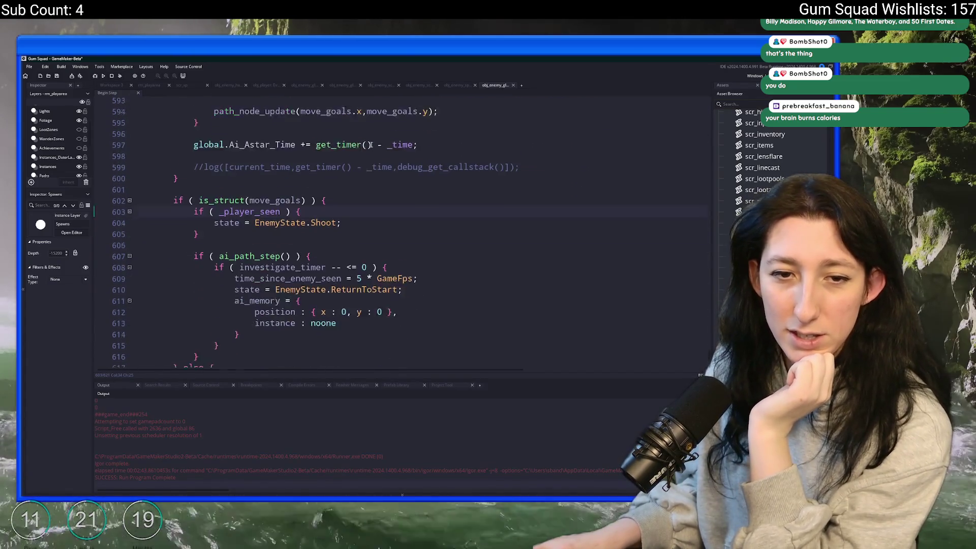
{"action": "left_click", "coordinate": [455, 198]}
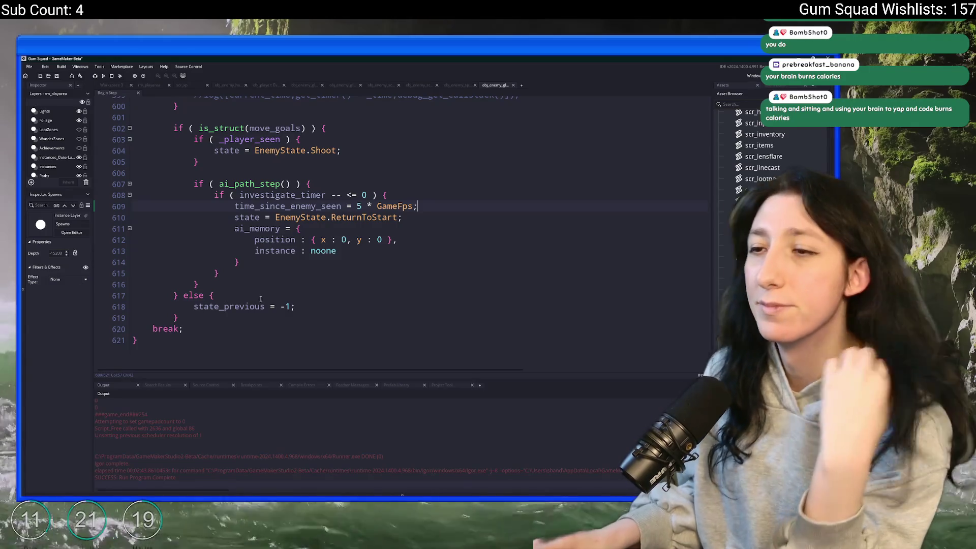
{"action": "scroll", "coordinate": [261, 299], "scroll_direction": "up", "scroll_amount": 1}
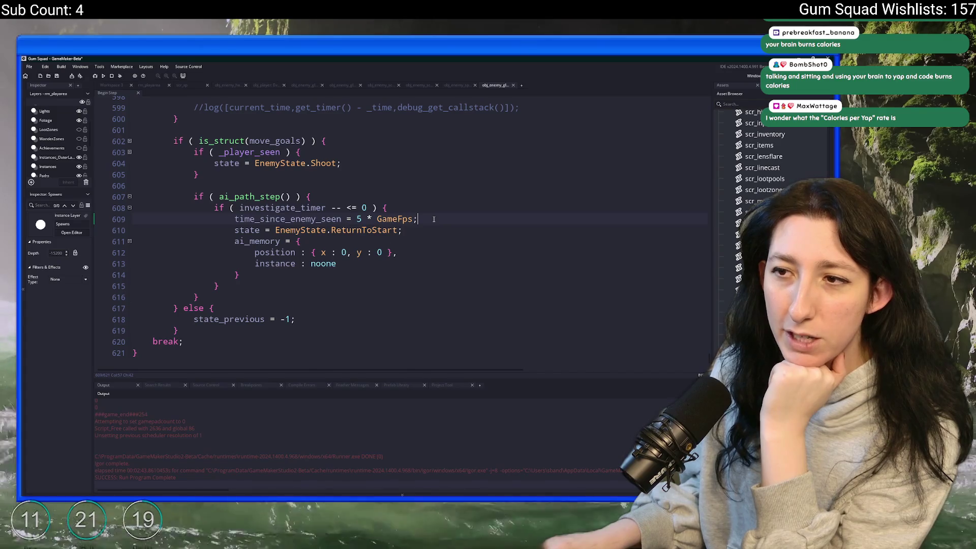
{"action": "scroll", "coordinate": [434, 219], "scroll_direction": "up", "scroll_amount": 4}
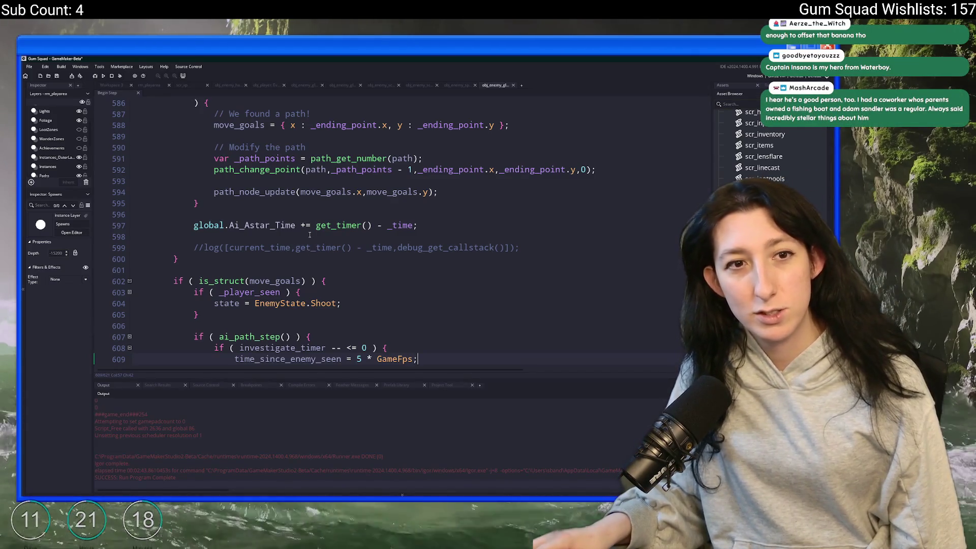
Step: Inspect lines 599, 608 and 610 covering the investigate_timer check and ReturnToStart switch
{"action": "left_click", "coordinate": [519, 247]}
{"action": "scroll", "coordinate": [486, 203], "scroll_direction": "down", "scroll_amount": 4}
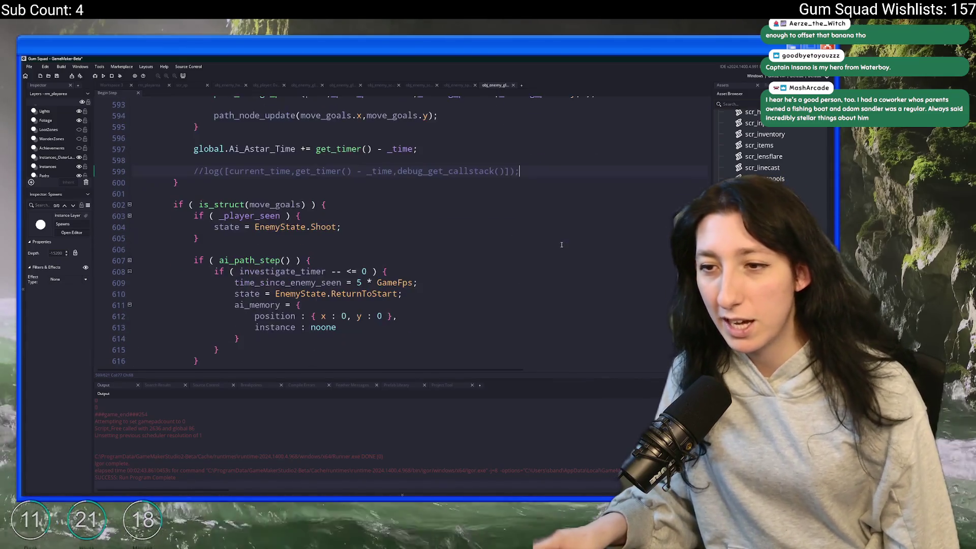
{"action": "scroll", "coordinate": [486, 151], "scroll_direction": "up", "scroll_amount": 3}
{"action": "scroll", "coordinate": [486, 151], "scroll_direction": "up", "scroll_amount": 3}
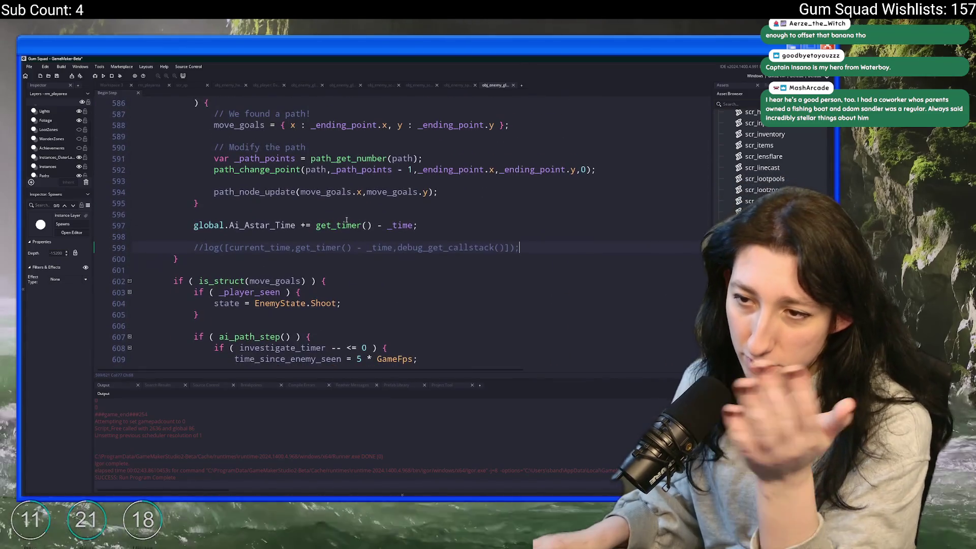
{"action": "scroll", "coordinate": [325, 252], "scroll_direction": "down", "scroll_amount": 5}
{"action": "scroll", "coordinate": [325, 253], "scroll_direction": "up", "scroll_amount": 2}
{"action": "scroll", "coordinate": [325, 253], "scroll_direction": "down", "scroll_amount": 2}
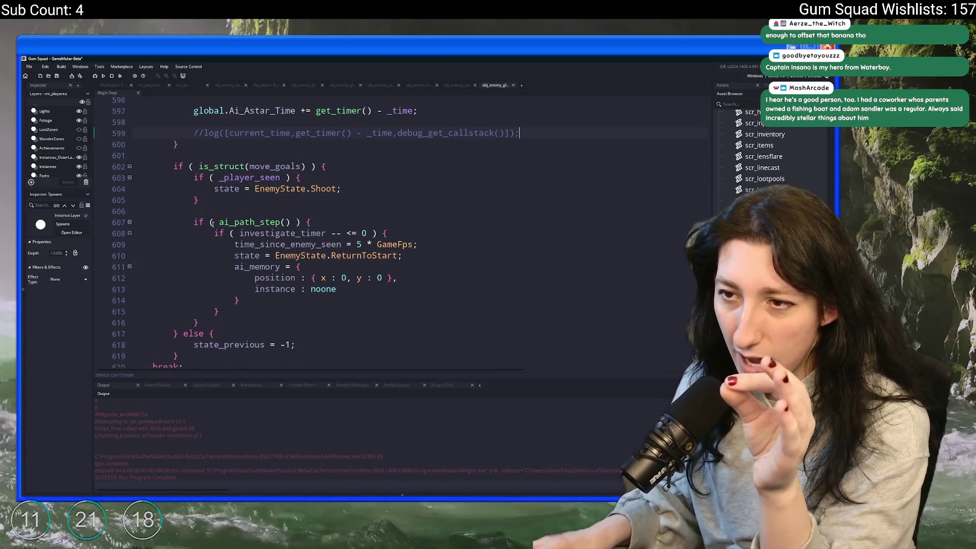
{"action": "left_click", "coordinate": [362, 233]}
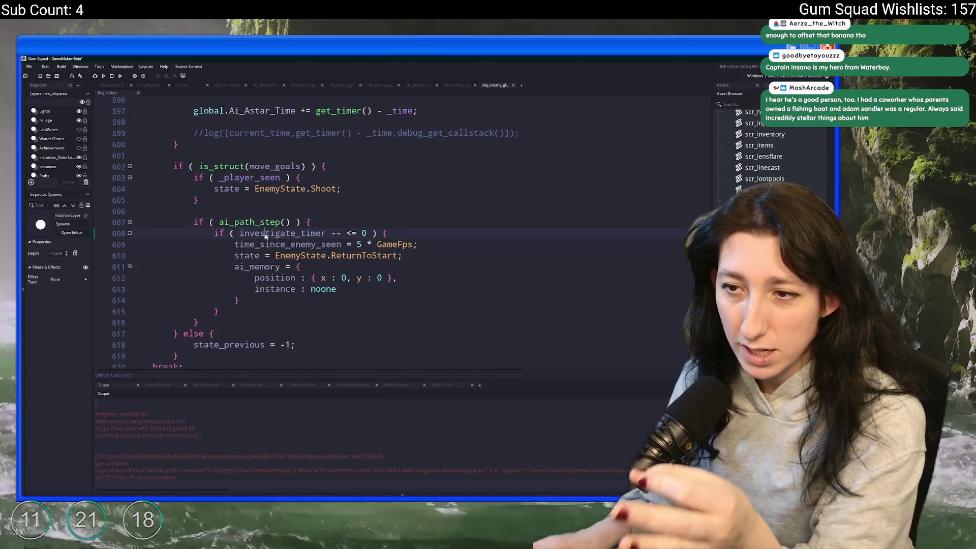
{"action": "left_click", "coordinate": [395, 255]}
{"action": "left_click", "coordinate": [407, 255]}
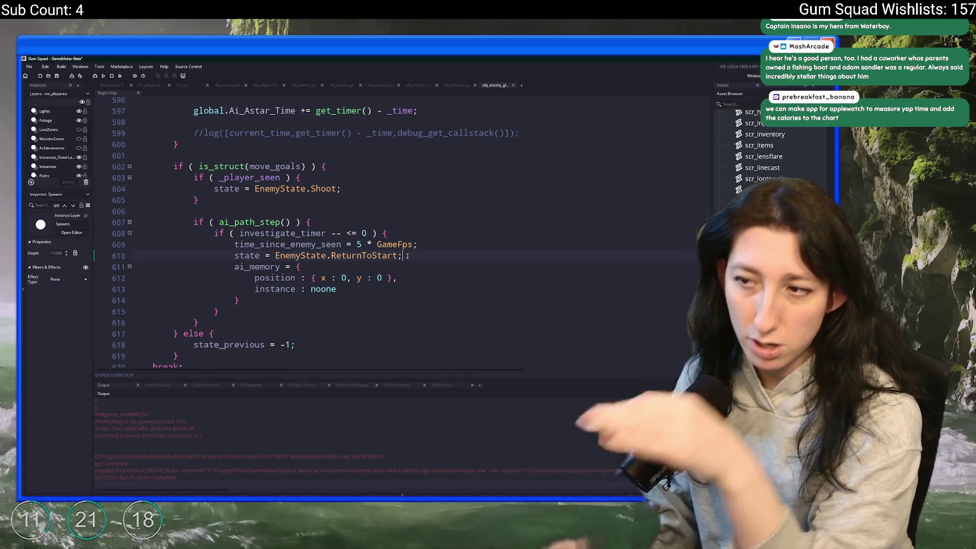
Step: Undo a test show_message line after line 610, then return to the glummer workspace and open asset search
{"action": "key", "text": "Return"}
{"action": "type", "text": "show_messa"}
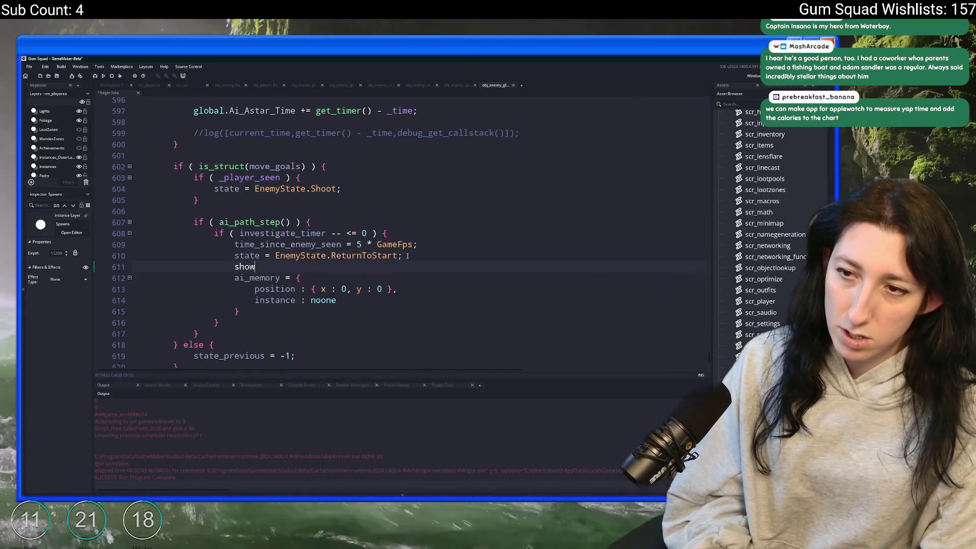
{"action": "key", "text": "ctrl+z"}
{"action": "key", "text": "ctrl+z"}
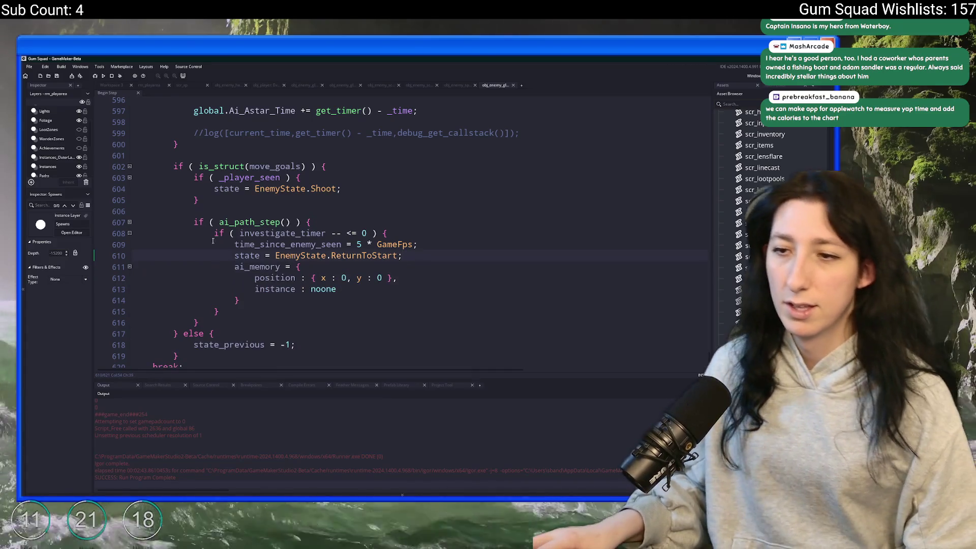
{"action": "double_click", "coordinate": [236, 257]}
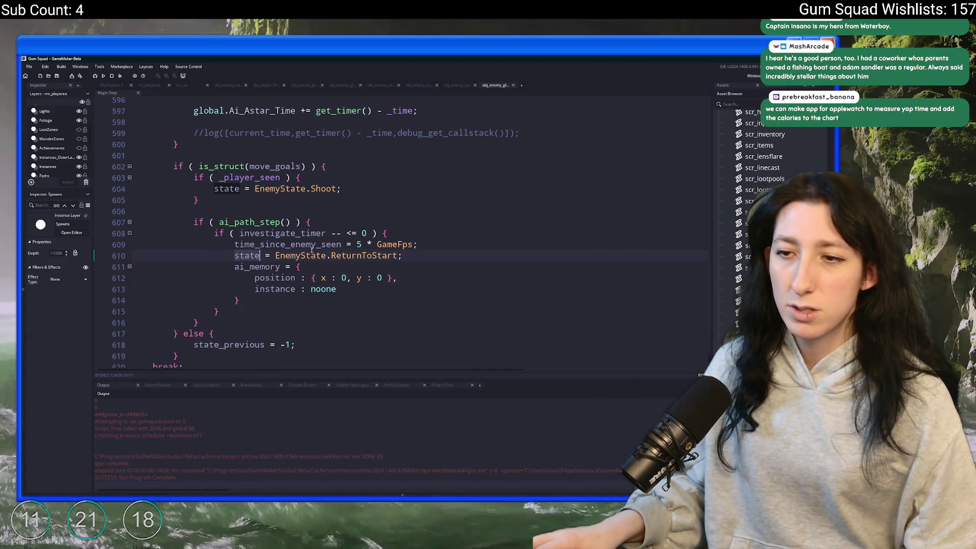
{"action": "left_click", "coordinate": [121, 85]}
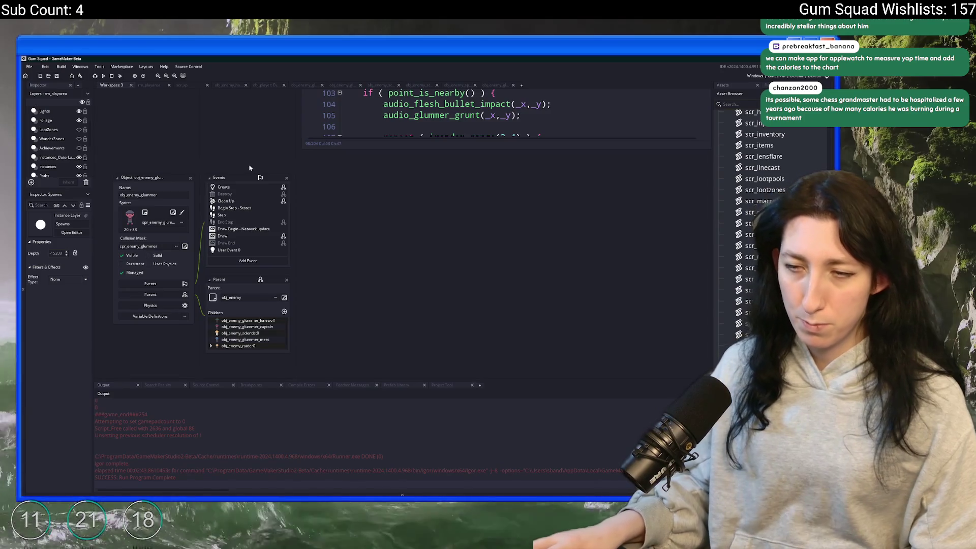
{"action": "key", "text": "ctrl+t"}
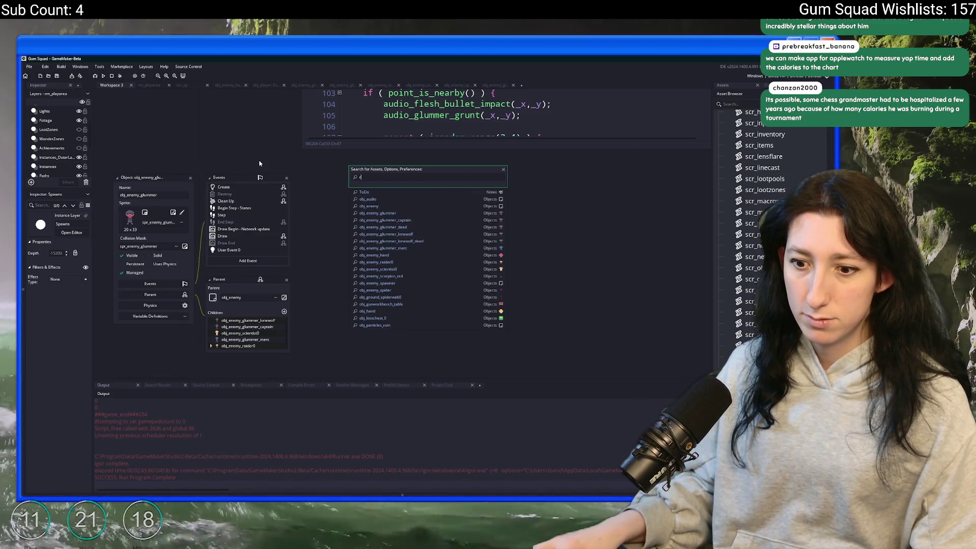
Step: Open obj_enemy_raider0 and view its Draw event code
{"action": "type", "text": "aider"}
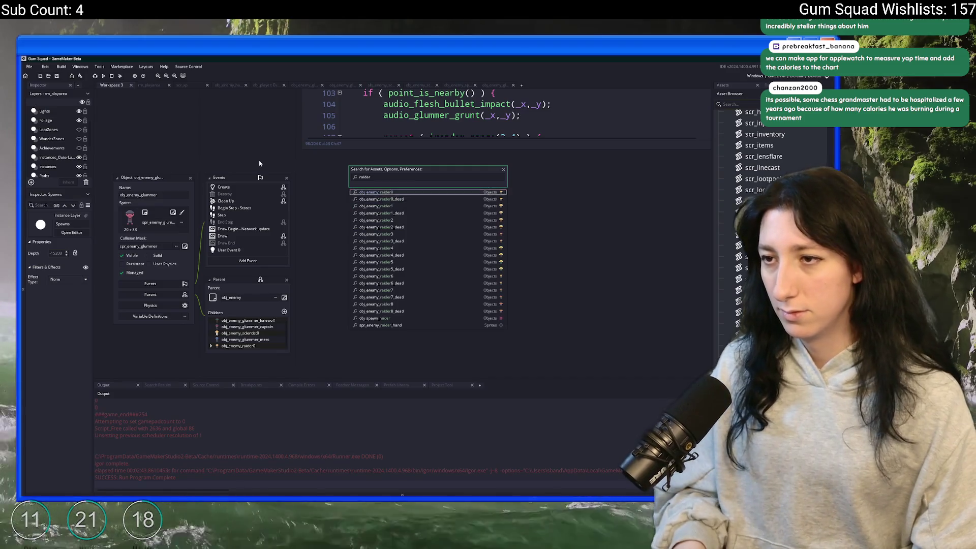
{"action": "key", "text": "Return"}
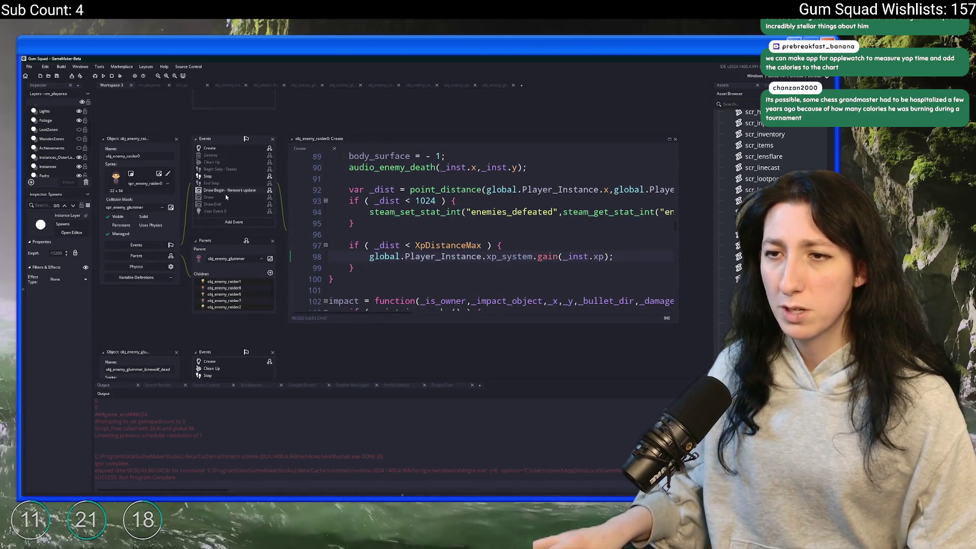
{"action": "left_click", "coordinate": [226, 197]}
Step: Comment out the draw_text and draw_path lines in obj_enemy_glummer's Draw event, then run with F5
{"action": "key", "text": "ctrl+t"}
{"action": "type", "text": "enemy_glum"}
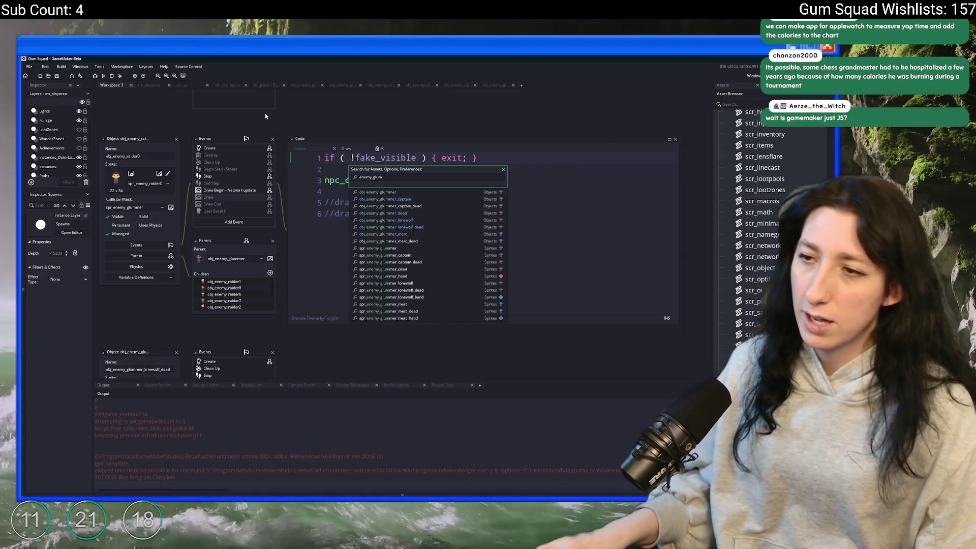
{"action": "left_click", "coordinate": [377, 192]}
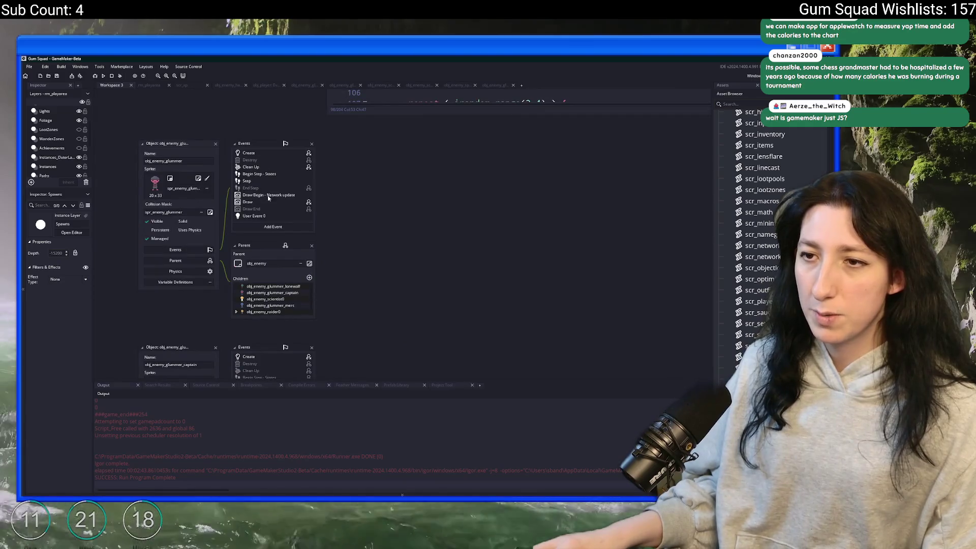
{"action": "left_click", "coordinate": [267, 202]}
{"action": "left_click_drag", "start_coordinate": [375, 211], "coordinate": [362, 219]}
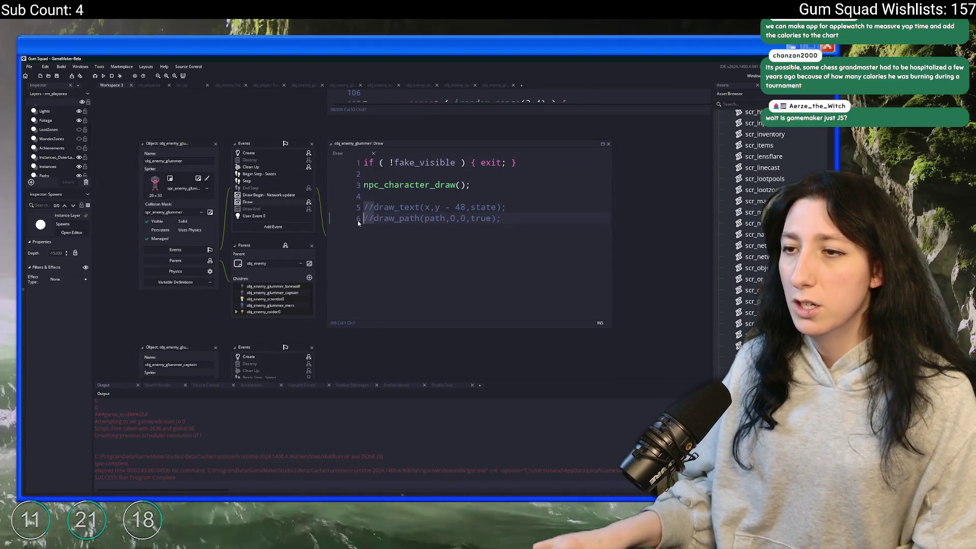
{"action": "key", "text": "ctrl+shift+k"}
{"action": "key", "text": "F5"}
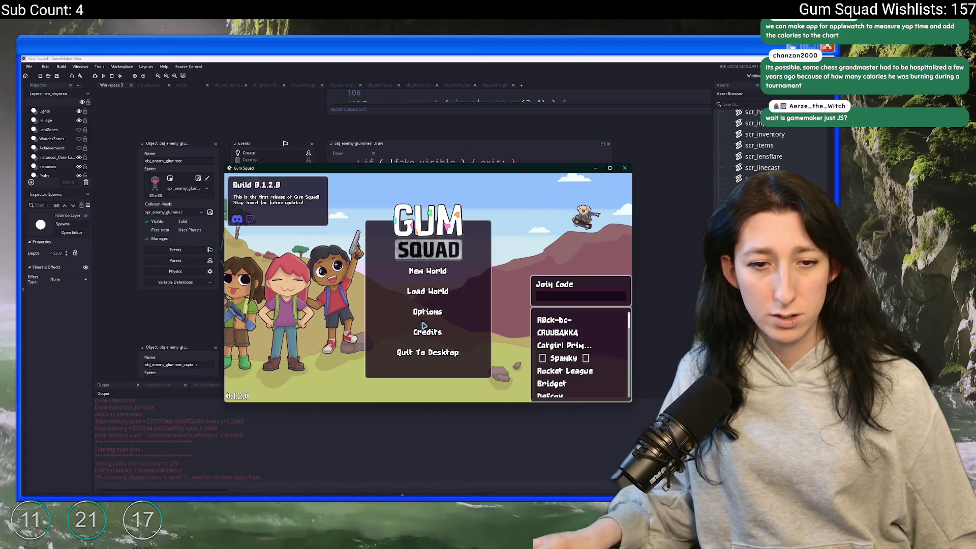
Step: Start a New World from the title screen and create its private 4-player lobby
{"action": "left_click", "coordinate": [449, 272]}
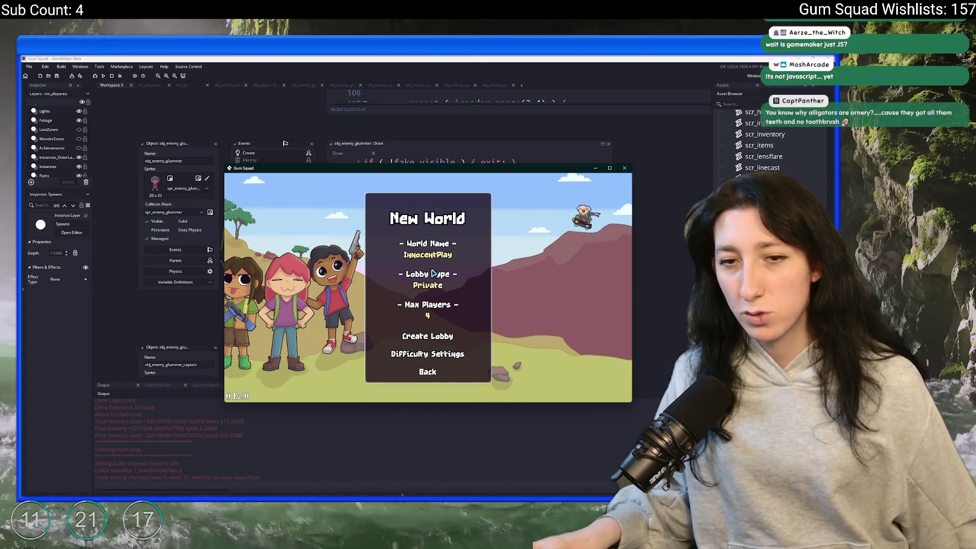
{"action": "left_click", "coordinate": [441, 338]}
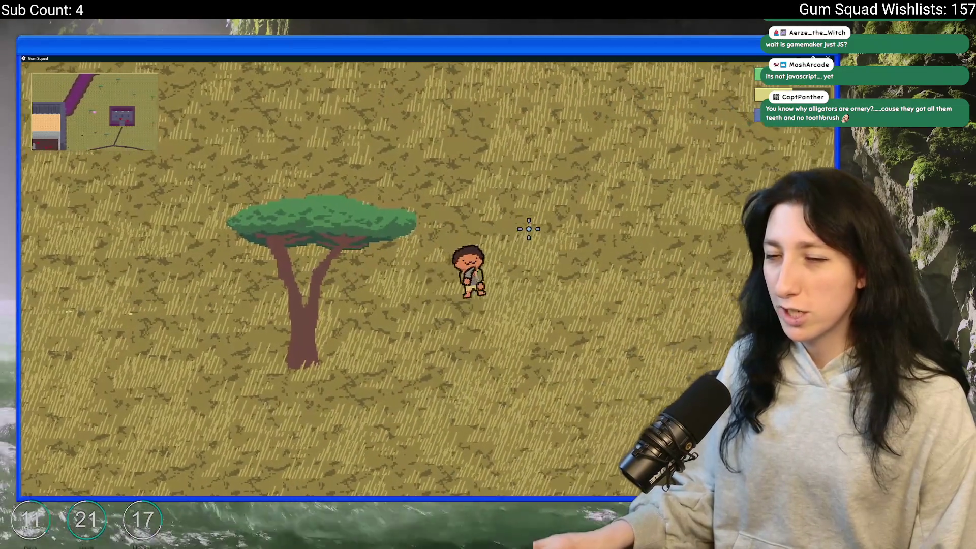
Step: Walk the character up, right and down across the wheat field beside the grey building
{"action": "key", "text": "w"}
{"action": "key", "text": "d"}
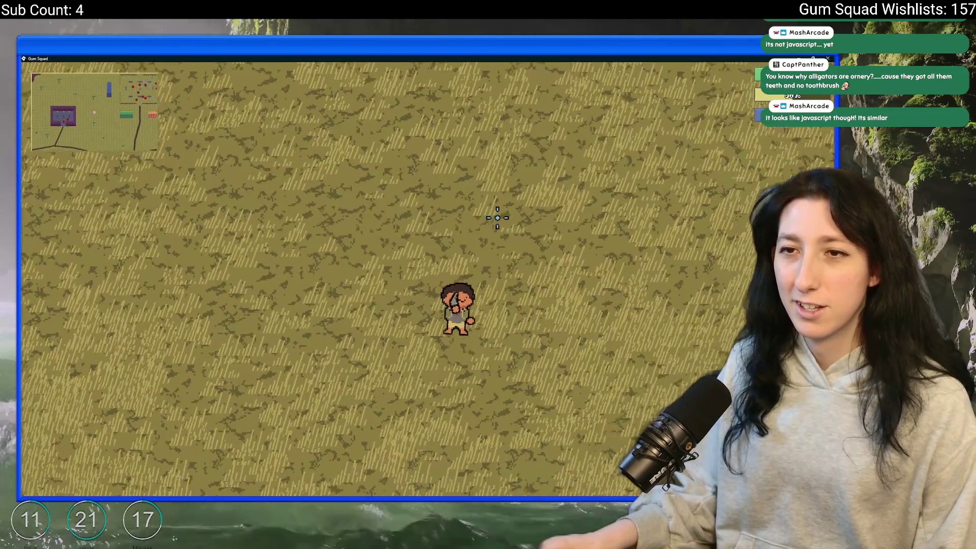
{"action": "key", "text": "s"}
{"action": "key", "text": "d"}
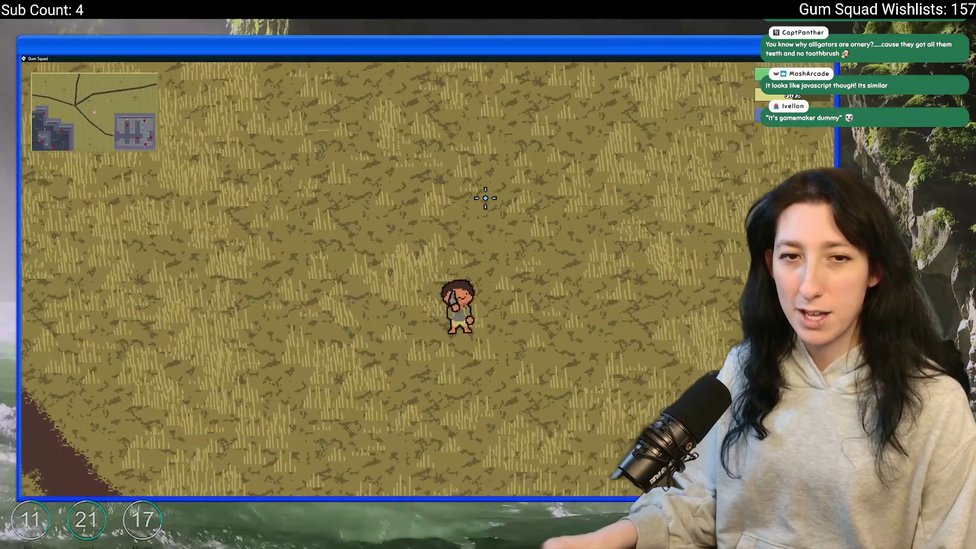
{"action": "key", "text": "w"}
{"action": "key", "text": "d"}
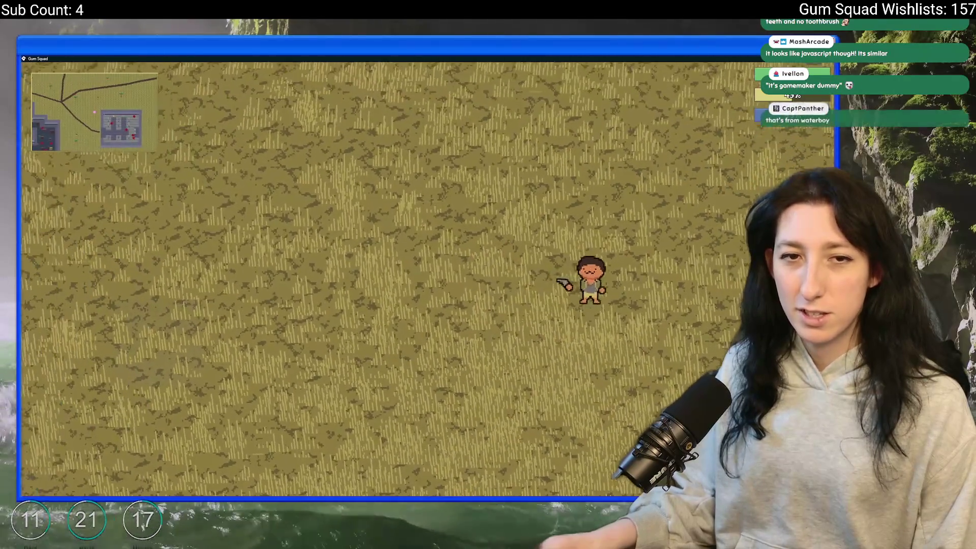
{"action": "key", "text": "w"}
{"action": "key", "text": "d"}
{"action": "key", "text": "w"}
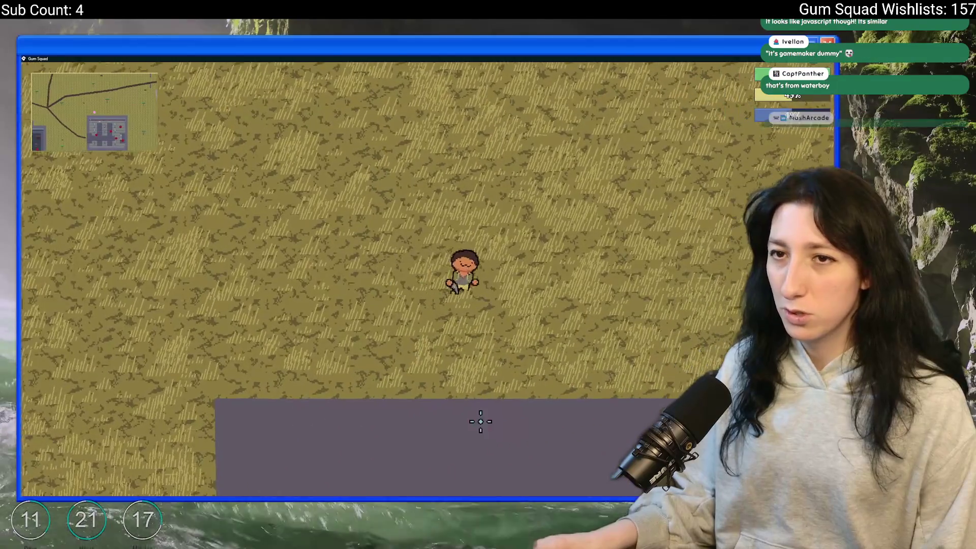
{"action": "key", "text": "s"}
{"action": "key", "text": "s"}
{"action": "key", "text": "d"}
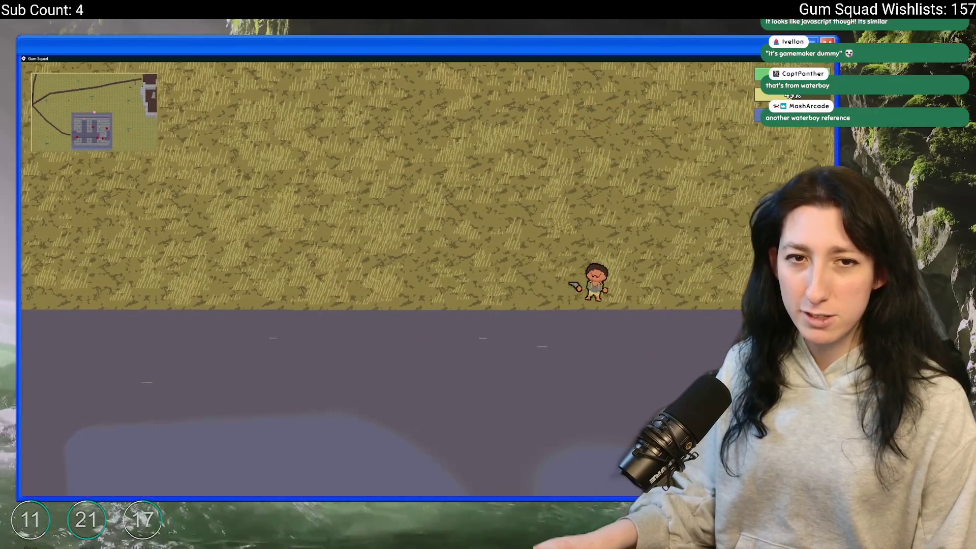
{"action": "key", "text": "s"}
{"action": "key", "text": "d"}
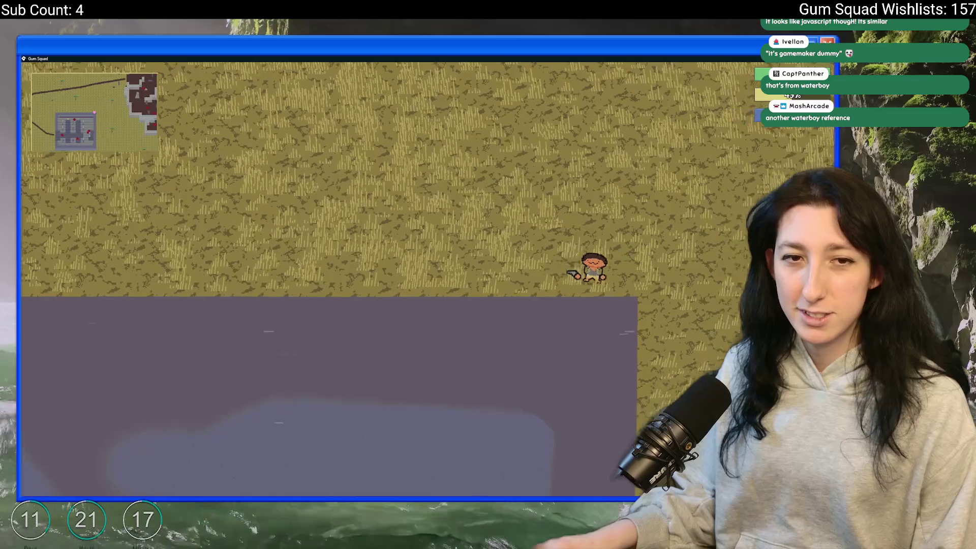
Step: Walk around near the room and field, then open the inventory and character customization screen
{"action": "key", "text": "a"}
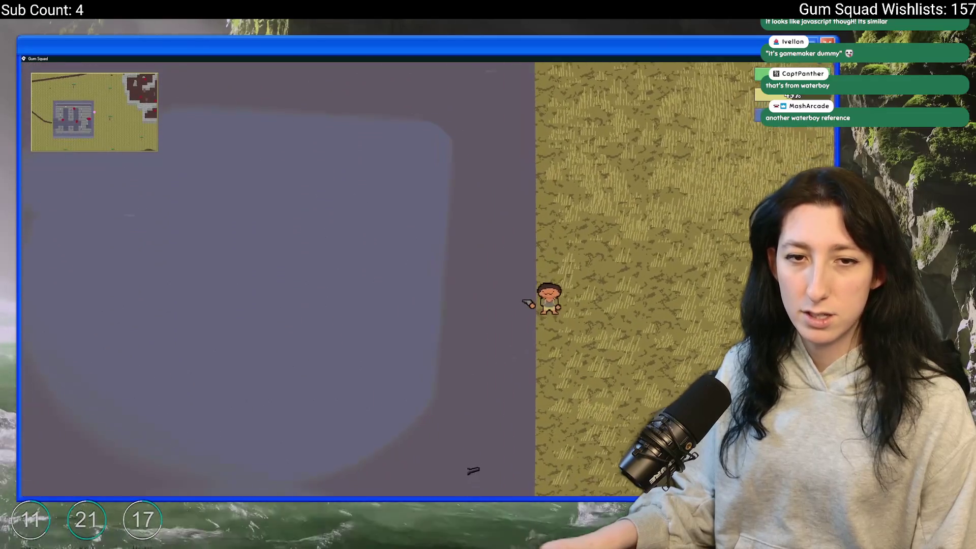
{"action": "key", "text": "w"}
{"action": "key", "text": "s"}
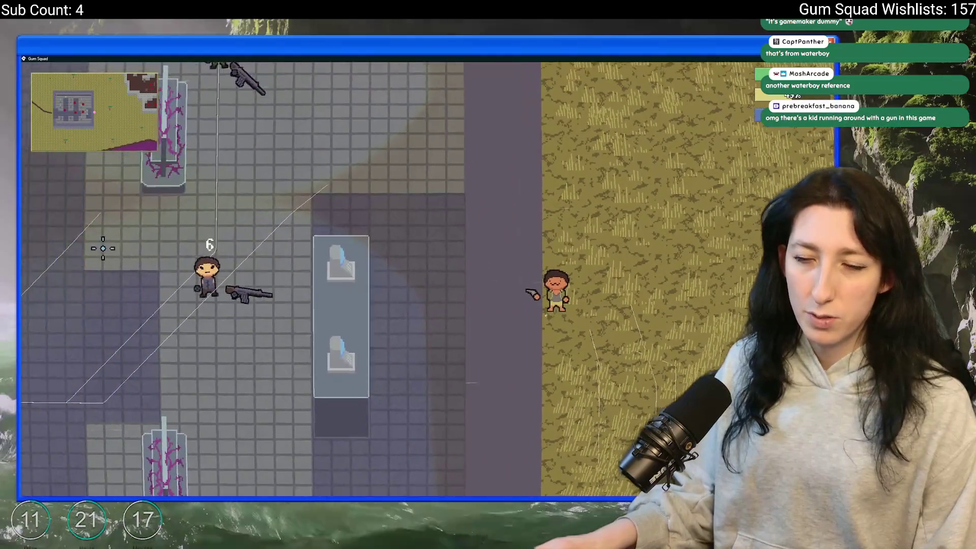
{"action": "key", "text": "s"}
{"action": "key", "text": "d"}
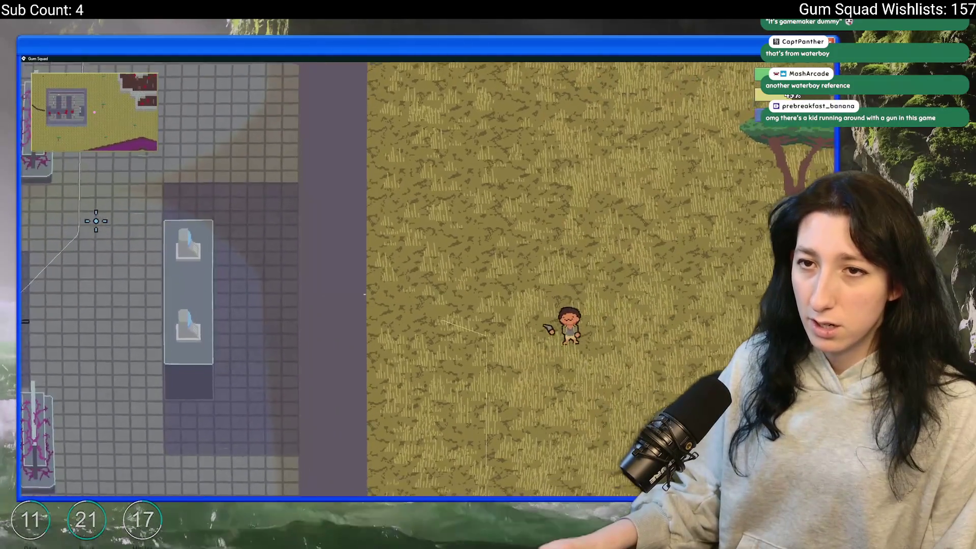
{"action": "key", "text": "a"}
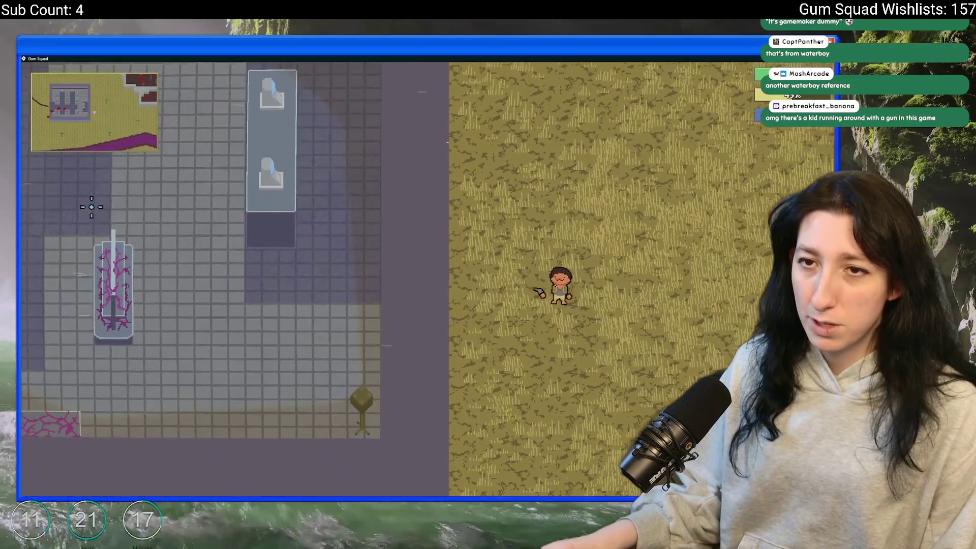
{"action": "key", "text": "w"}
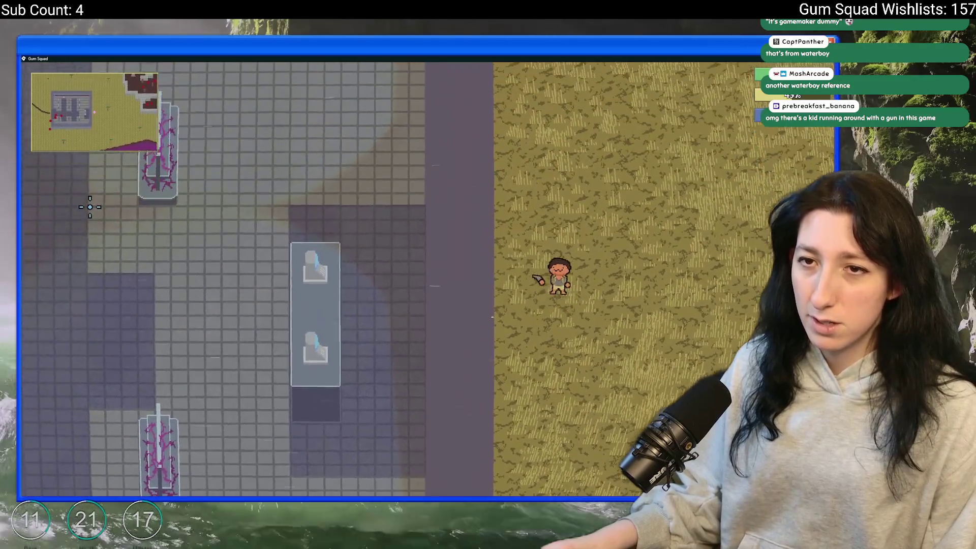
{"action": "key", "text": "w"}
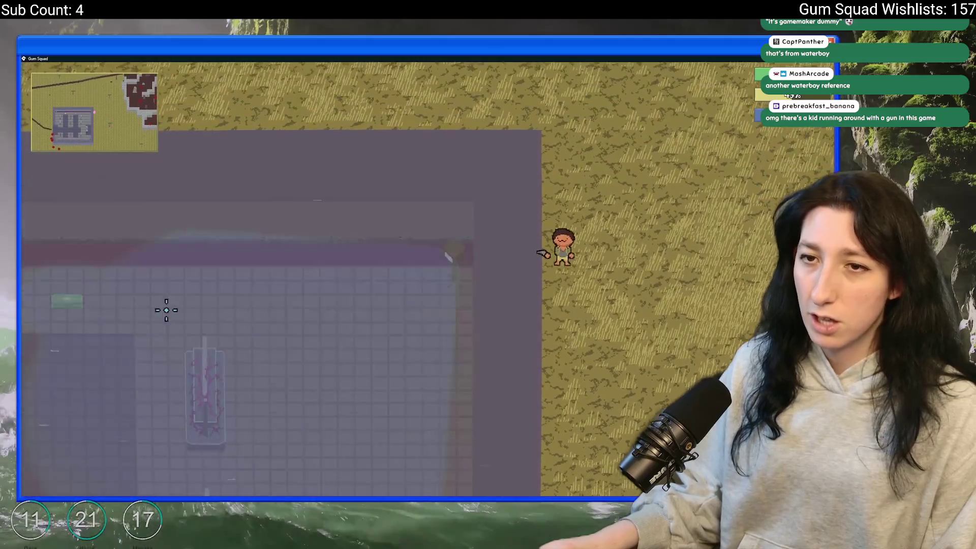
{"action": "key", "text": "a"}
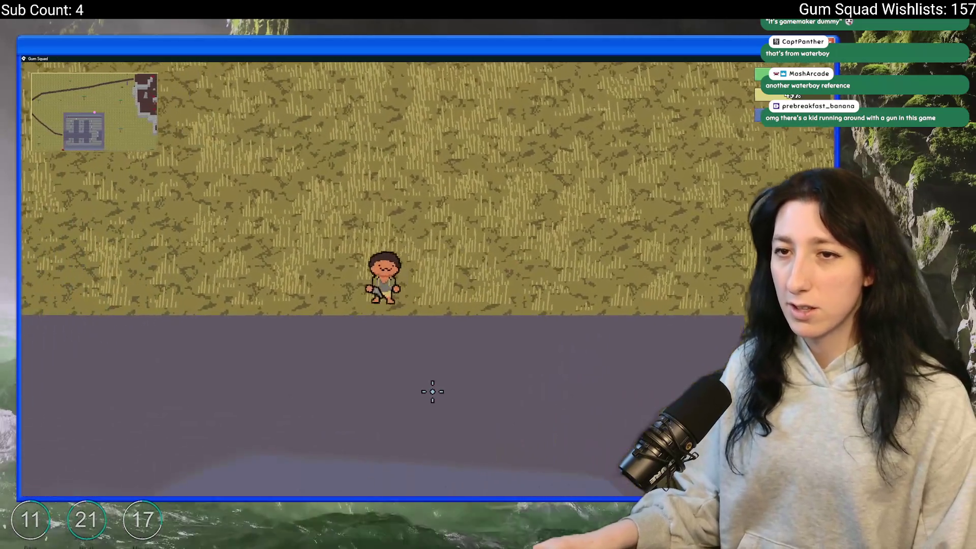
{"action": "key", "text": "d"}
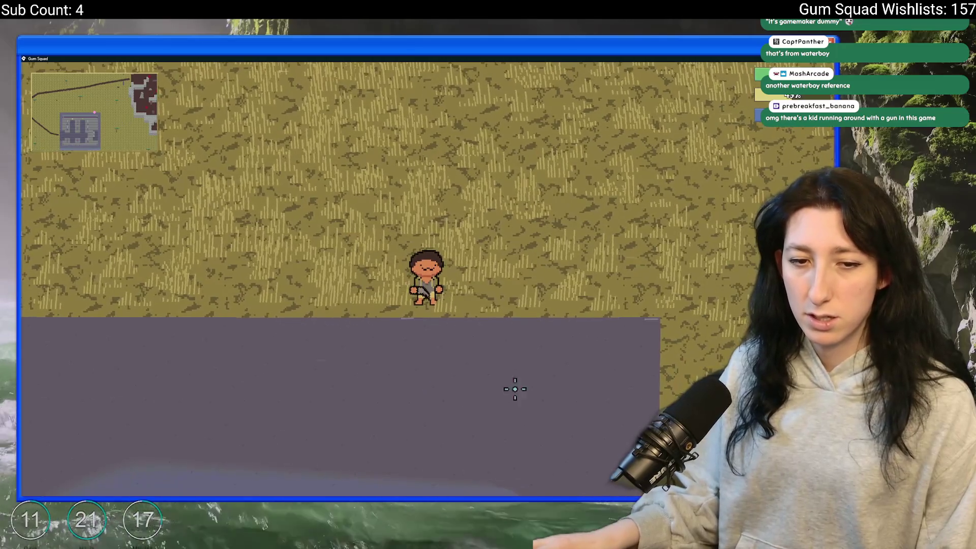
{"action": "key", "text": "a"}
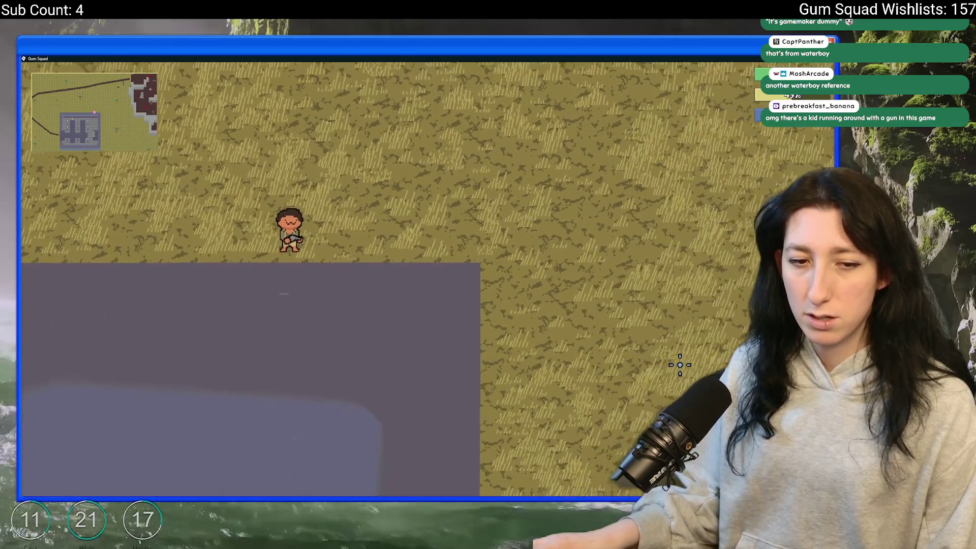
{"action": "key", "text": "a"}
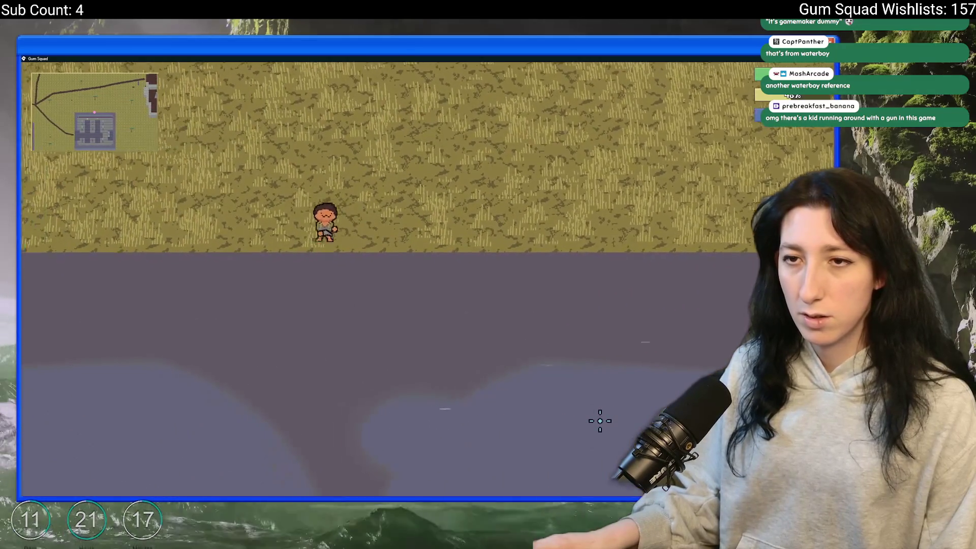
{"action": "key", "text": "a"}
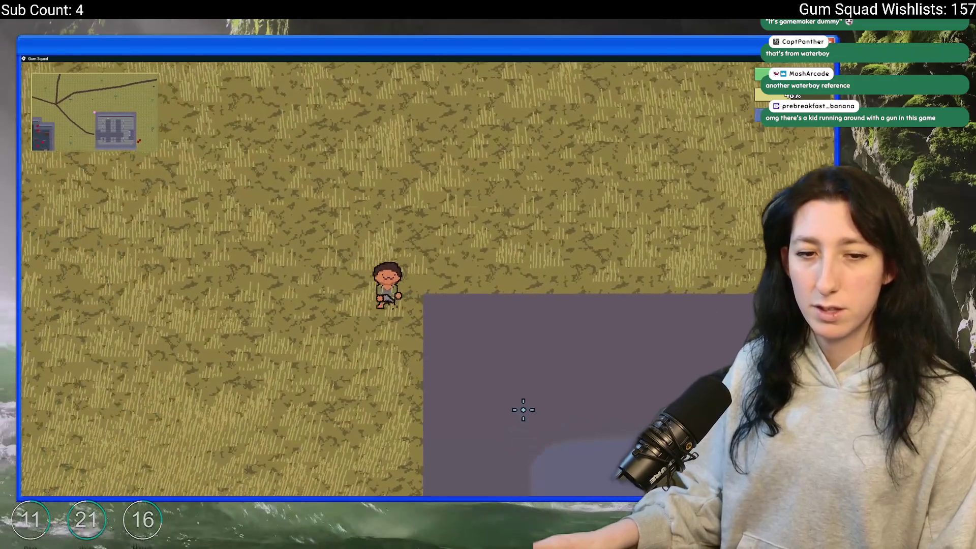
{"action": "key", "text": "s"}
{"action": "key", "text": "Tab"}
{"action": "left_click", "coordinate": [252, 137]}
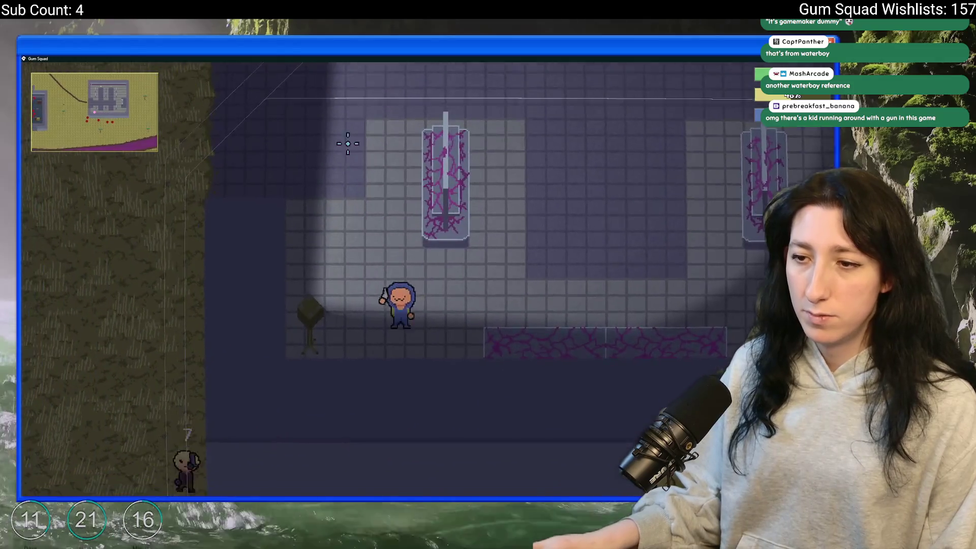
Step: Walk around the pillar and along the building's bottom edge, then quit the test run
{"action": "key", "text": "w"}
{"action": "key", "text": "d"}
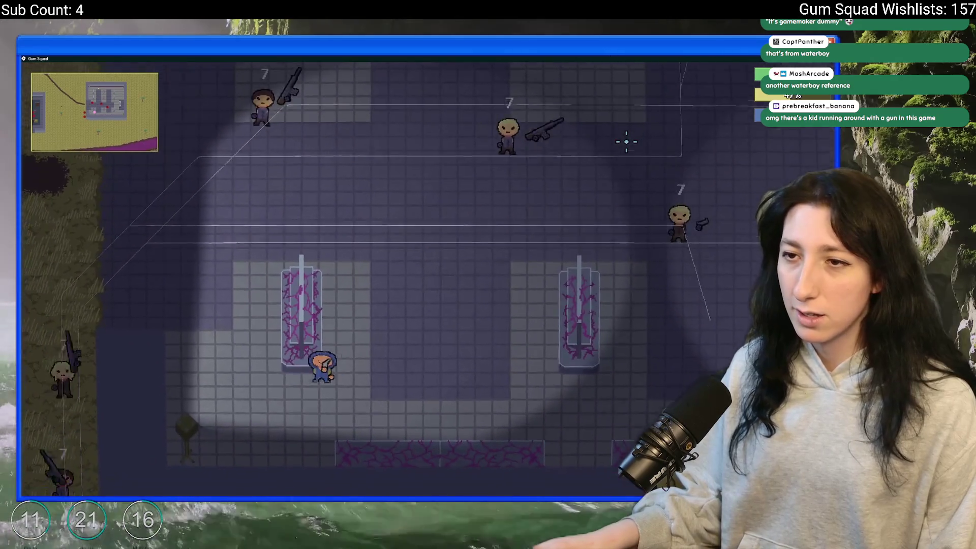
{"action": "key", "text": "a"}
{"action": "key", "text": "s"}
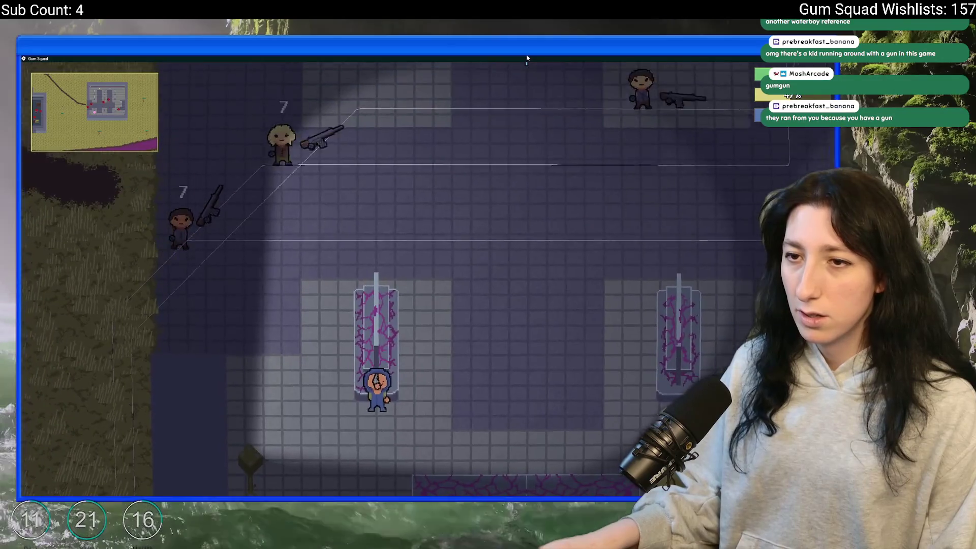
{"action": "key", "text": "a"}
{"action": "key", "text": "w"}
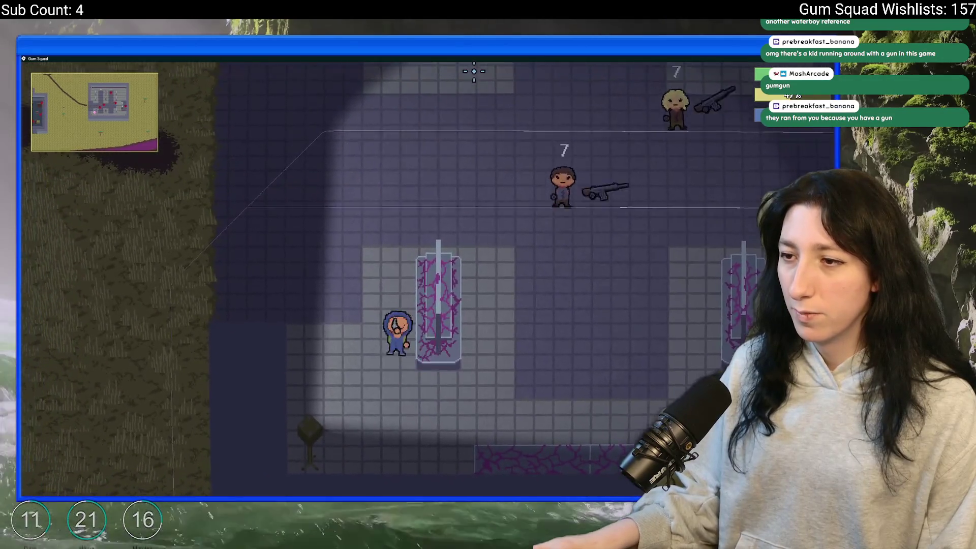
{"action": "key", "text": "a"}
{"action": "key", "text": "s"}
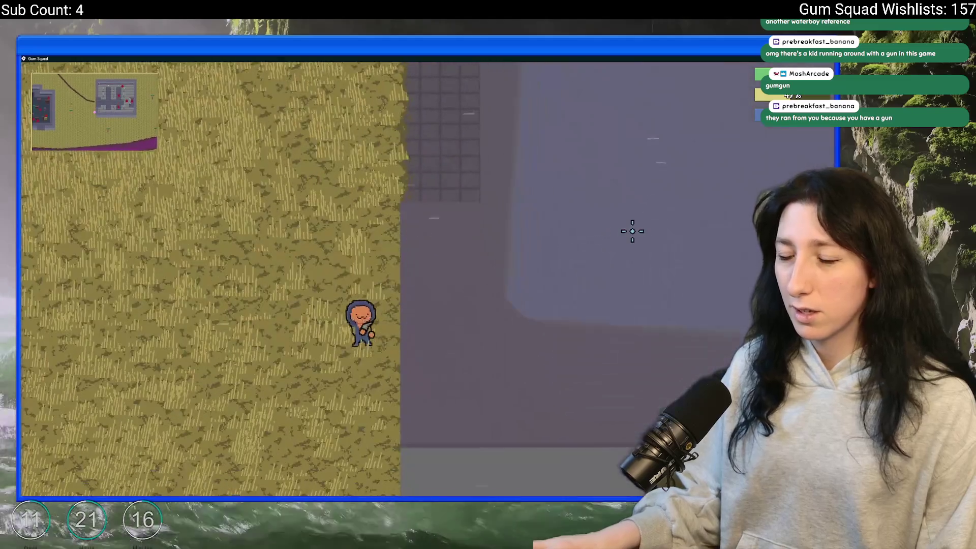
{"action": "key", "text": "s"}
{"action": "key", "text": "d"}
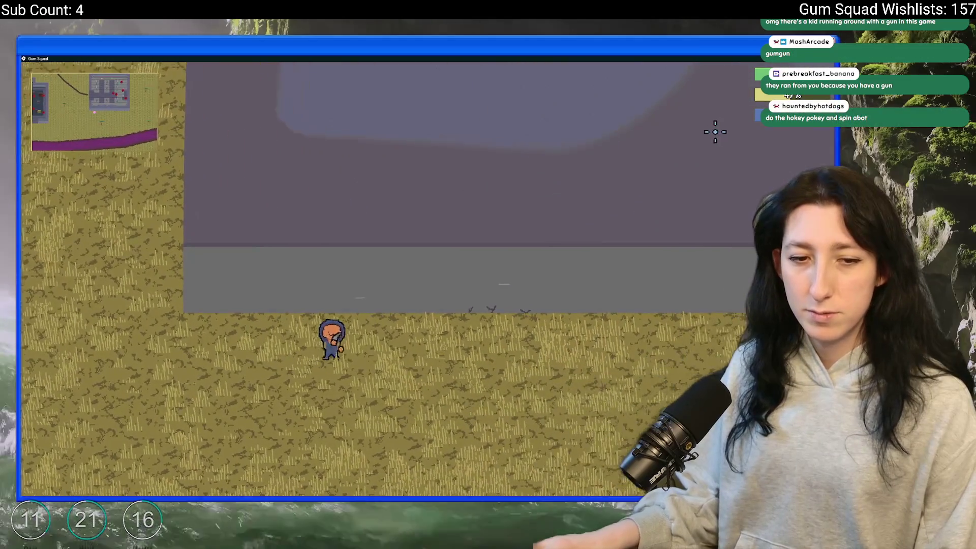
{"action": "key", "text": "Escape"}
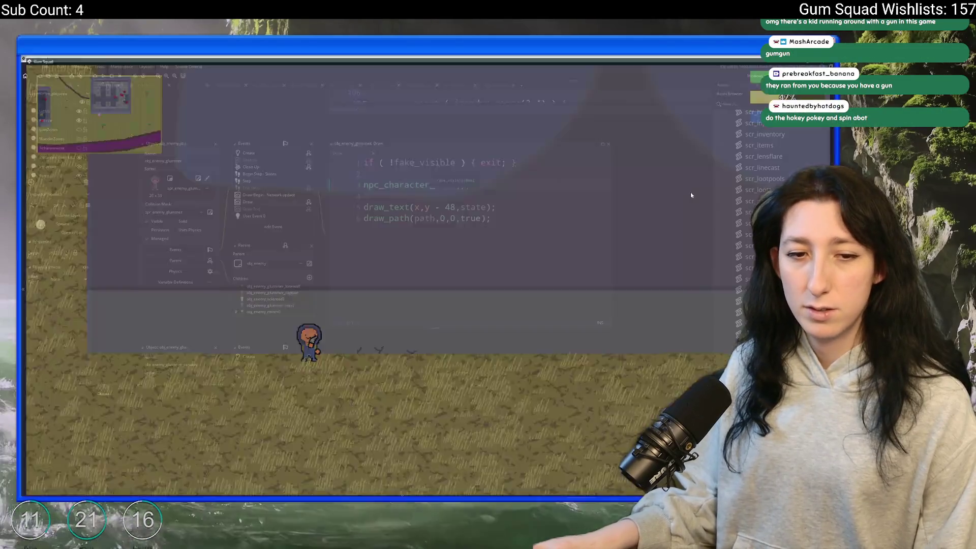
Step: Comment out the draw_text and draw_path debug lines in the glummer code
{"action": "left_click", "coordinate": [474, 207]}
{"action": "key", "text": "shift+Down"}
{"action": "key", "text": "ctrl+k"}
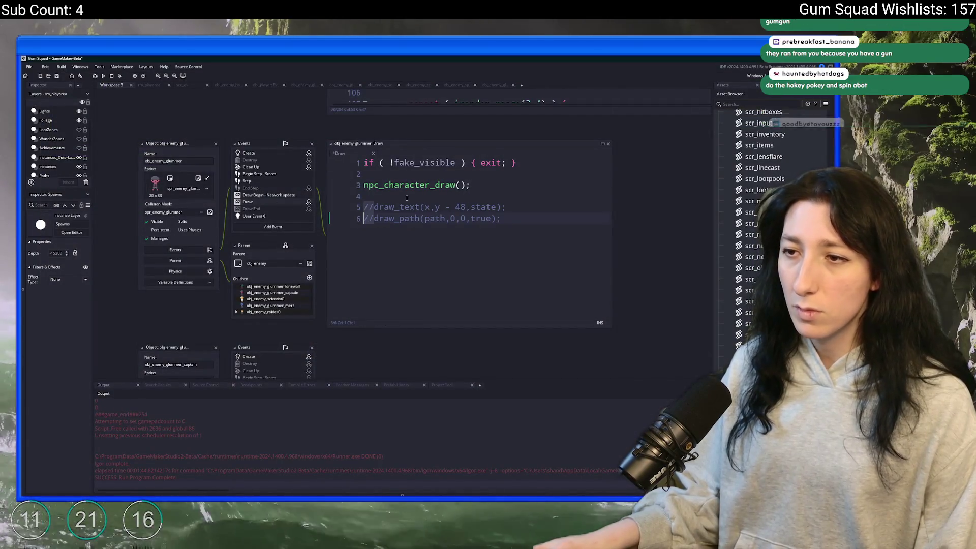
{"action": "left_click_drag", "start_coordinate": [284, 126], "coordinate": [289, 175]}
Step: Search the project for 'todo' and open the ToDo note
{"action": "key", "text": "ctrl+t"}
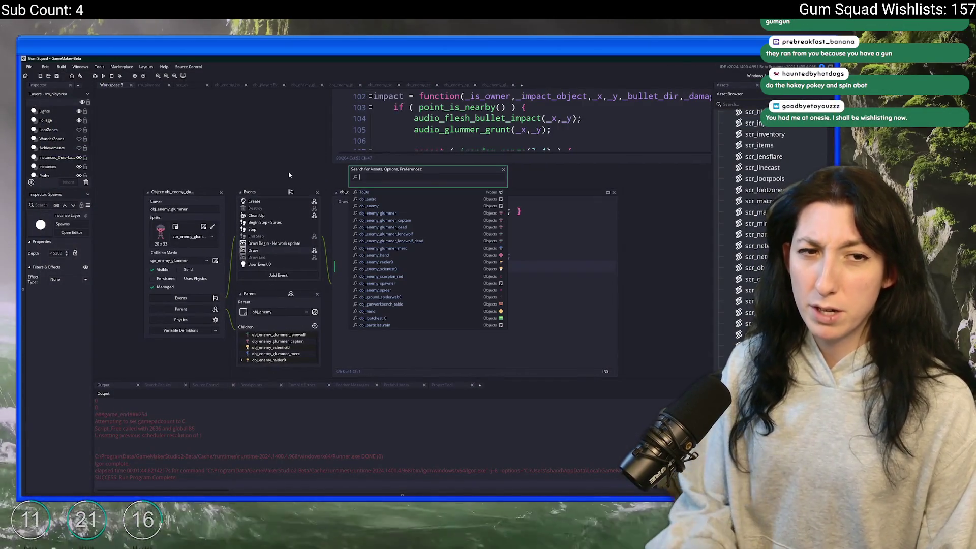
{"action": "key", "text": "BackSpace"}
{"action": "key", "text": "BackSpace"}
{"action": "key", "text": "BackSpace"}
{"action": "key", "text": "Return"}
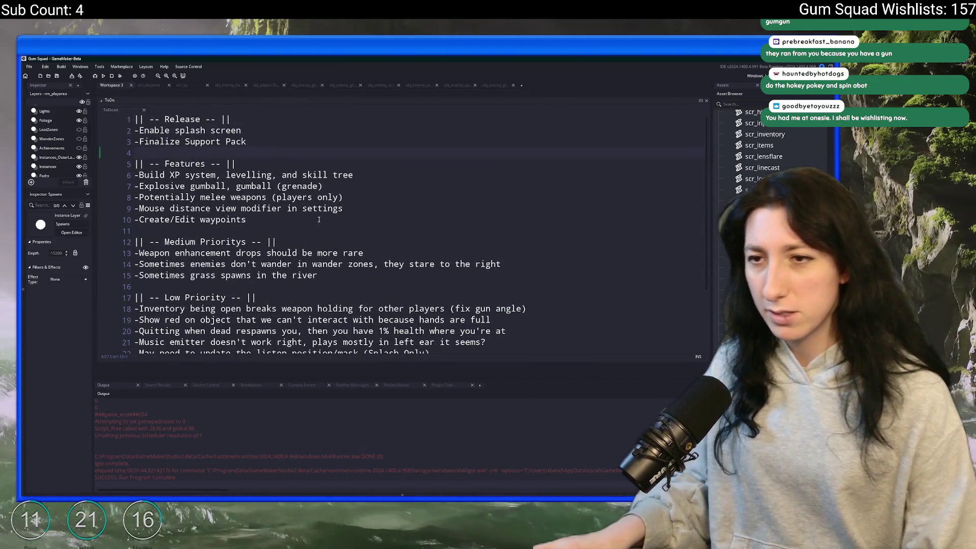
{"action": "left_click", "coordinate": [319, 220]}
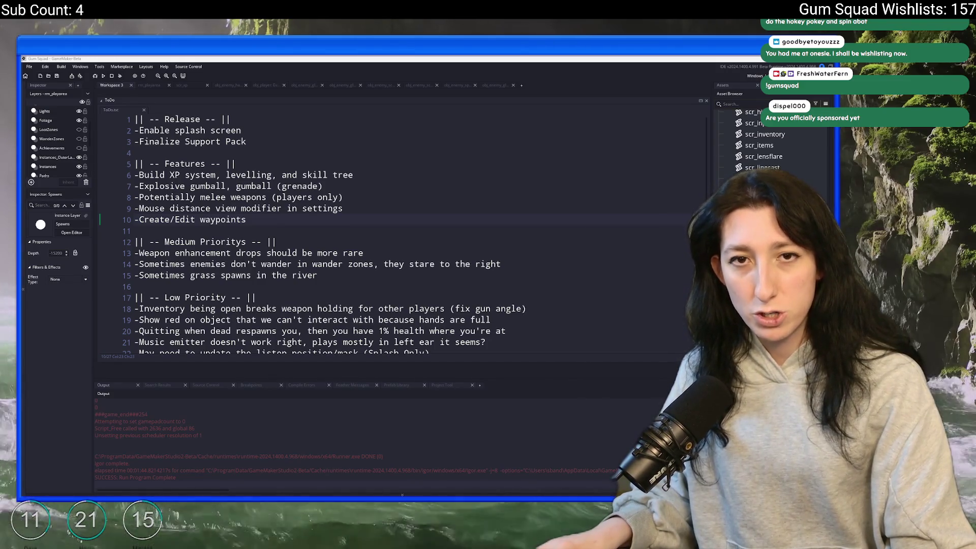
{"action": "left_click", "coordinate": [363, 201]}
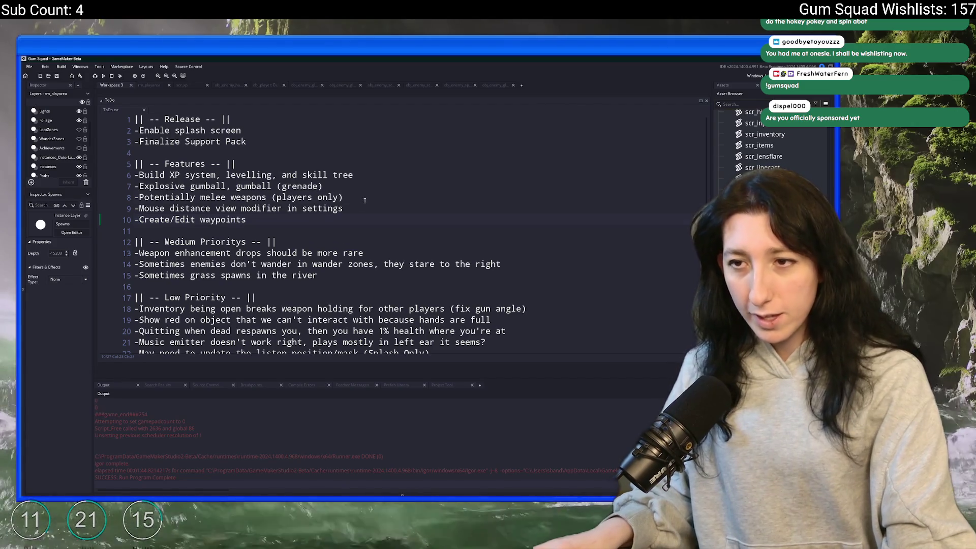